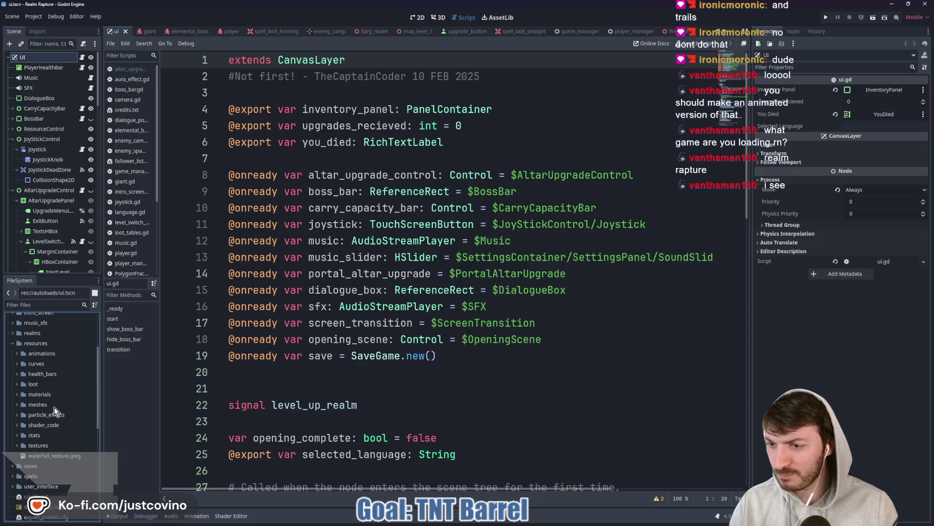
Expand resources/particle_effects and open fire.tres from shader_code in the Shader Editor.
click(17, 414)
scroll(49, 404, down, 6)
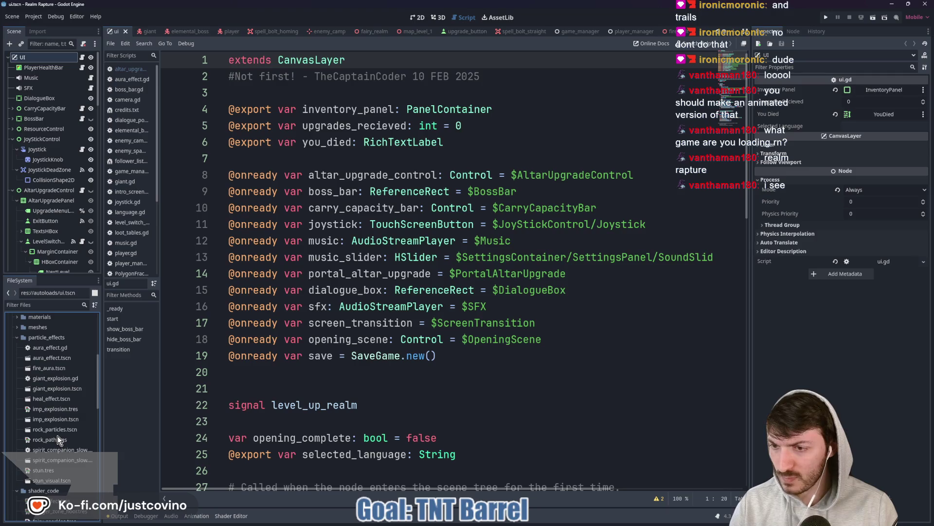
scroll(57, 424, down, 4)
scroll(58, 426, down, 4)
scroll(63, 415, down, 2)
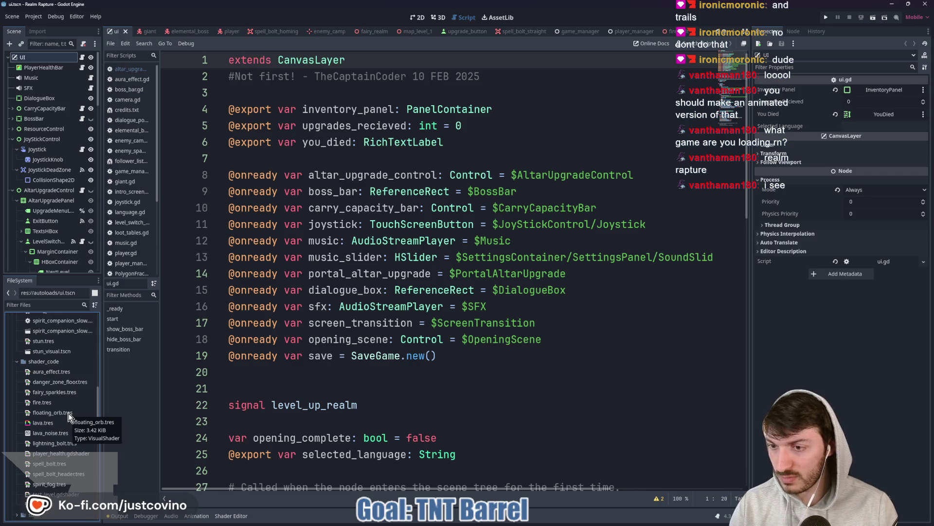
double_click(47, 402)
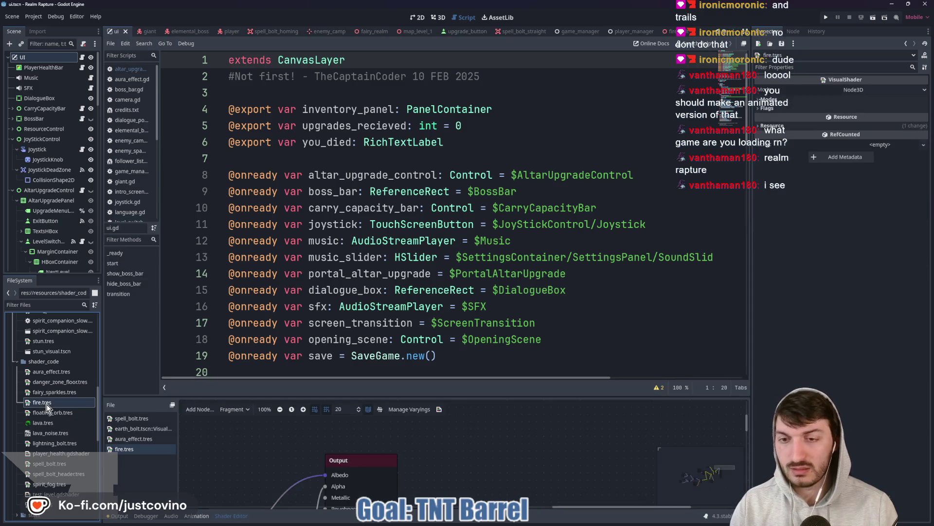
Enlarge the Shader Editor and zoom and pan across the fire.tres node graph.
scroll(492, 433, down, 5)
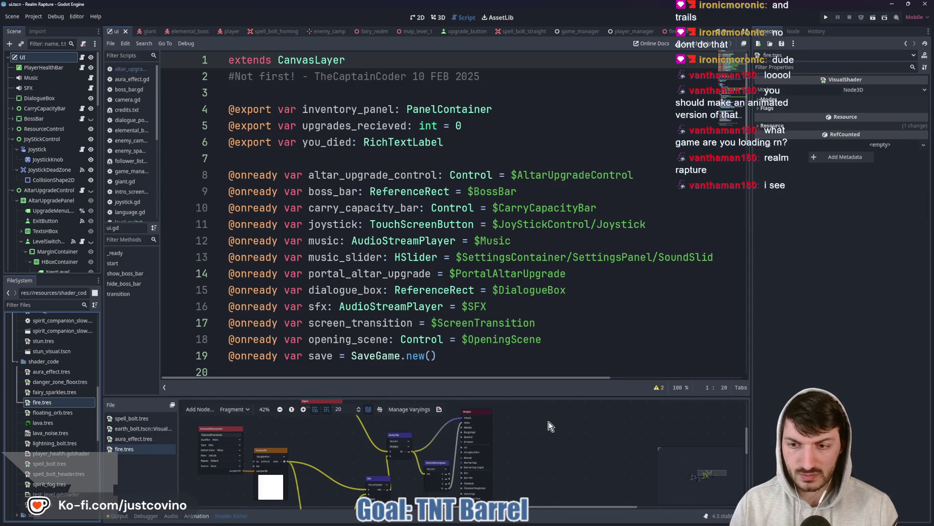
drag(521, 397, 521, 193)
scroll(487, 365, up, 3)
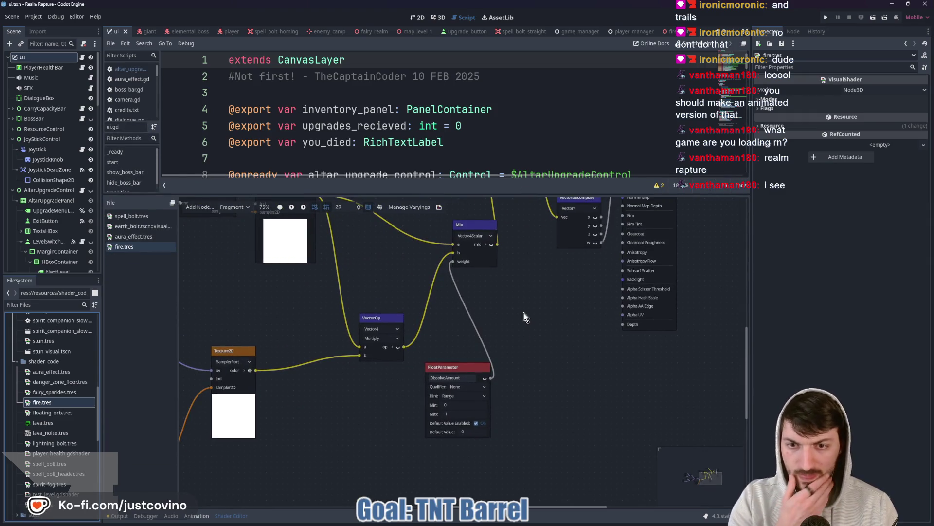
drag(522, 316, 507, 414)
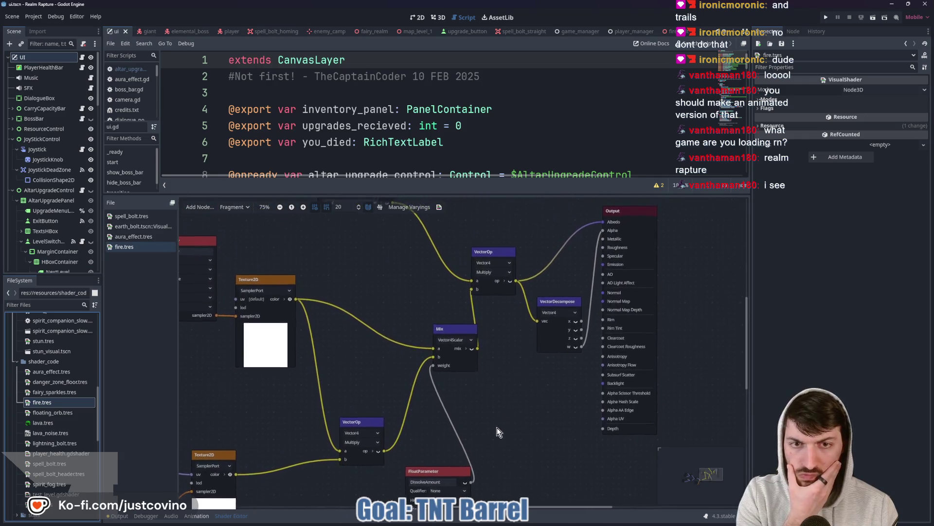
scroll(496, 431, left, 3)
scroll(584, 463, up, 2)
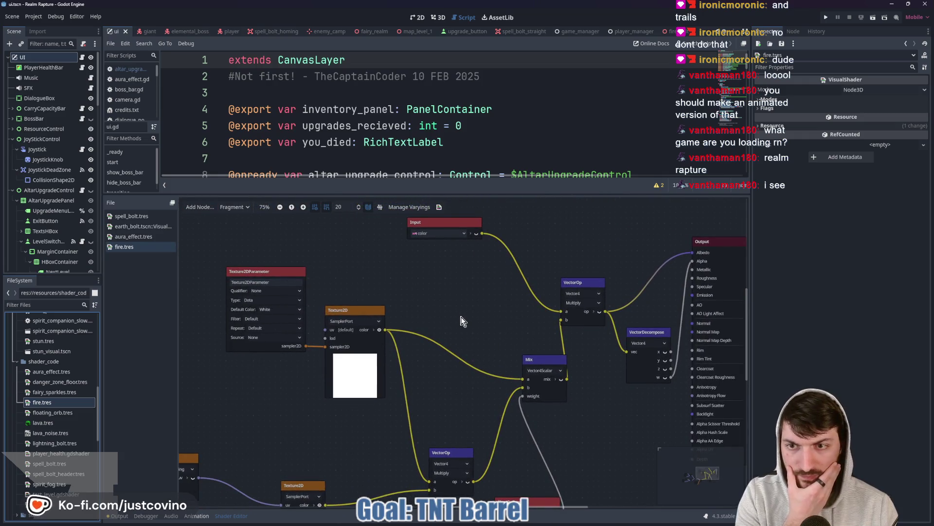
drag(461, 315, 546, 238)
mouse_move(370, 363)
mouse_down()
mouse_move(507, 415)
mouse_move(635, 414)
mouse_move(421, 348)
mouse_up()
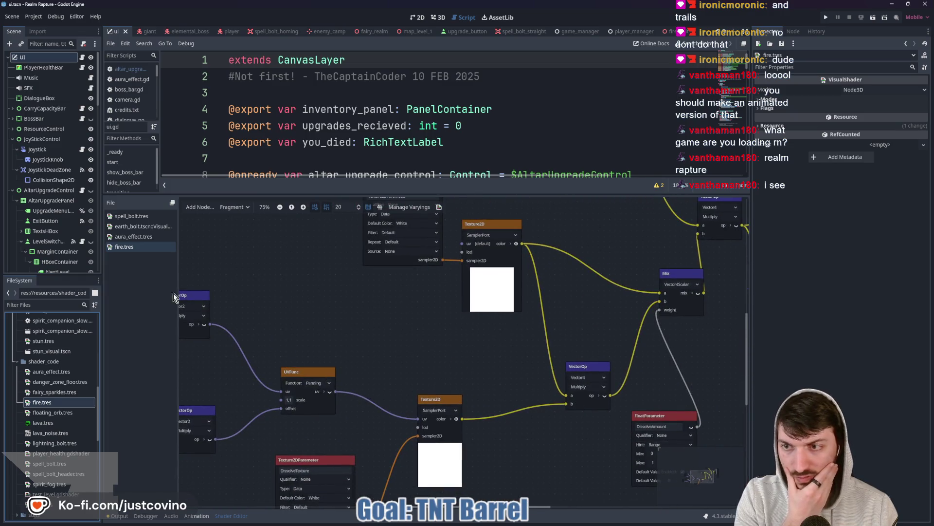
Filter files for 'fire' and open fire_aura.tscn in the 3D view.
text(fire)
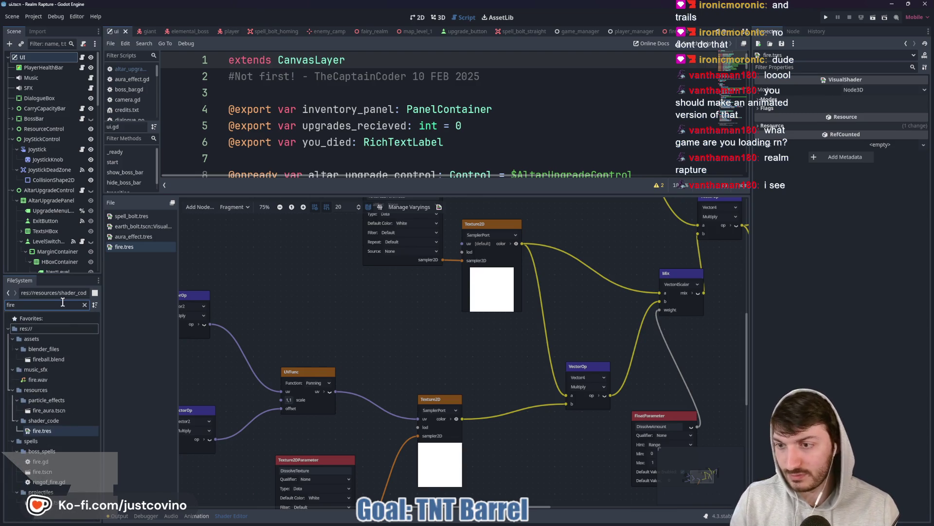
double_click(63, 411)
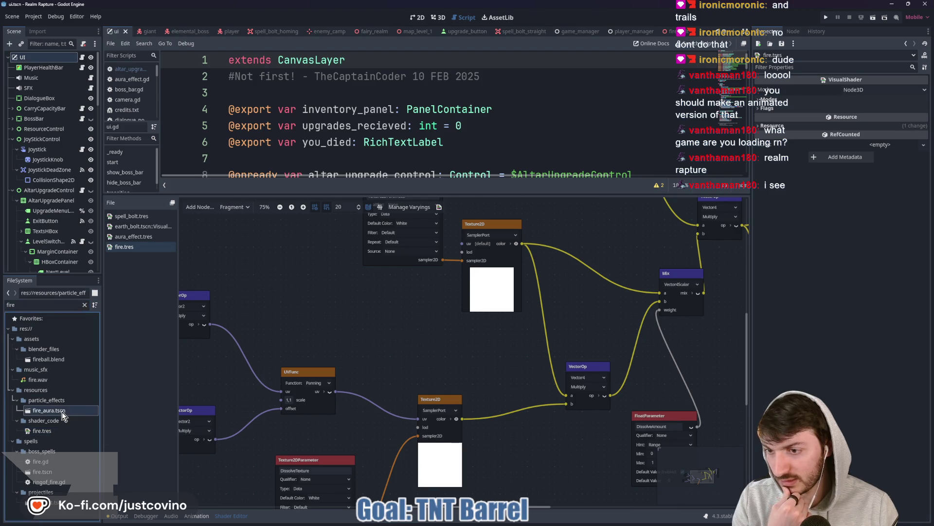
click(438, 19)
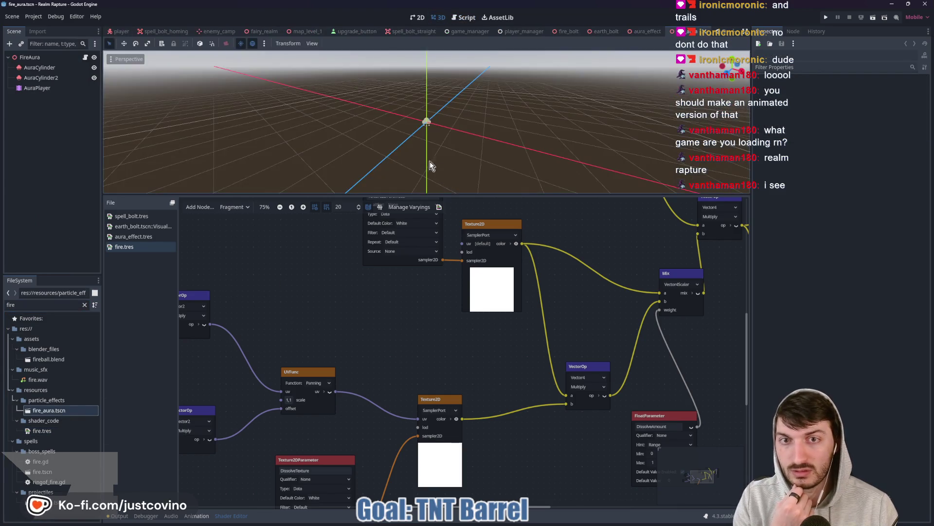
Play the AuraPlayer's one_time fire burst animation.
click(37, 87)
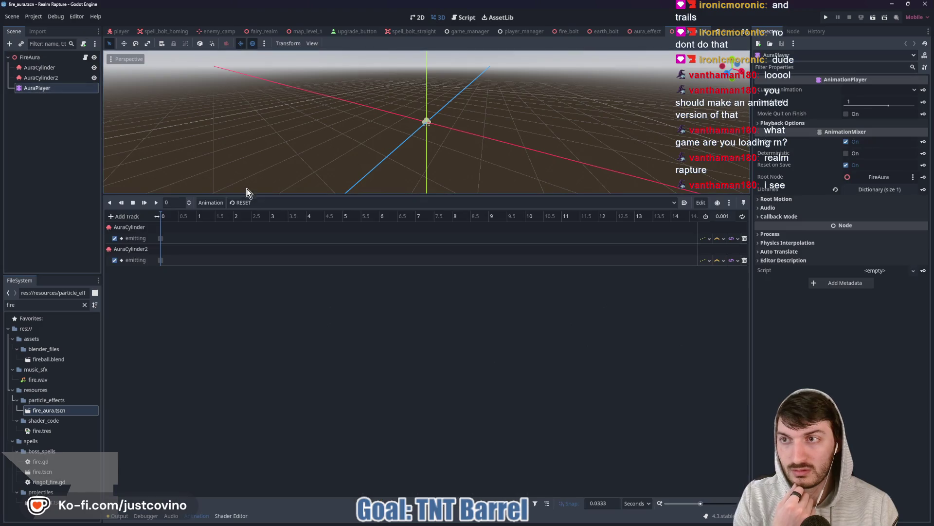
click(262, 203)
click(157, 202)
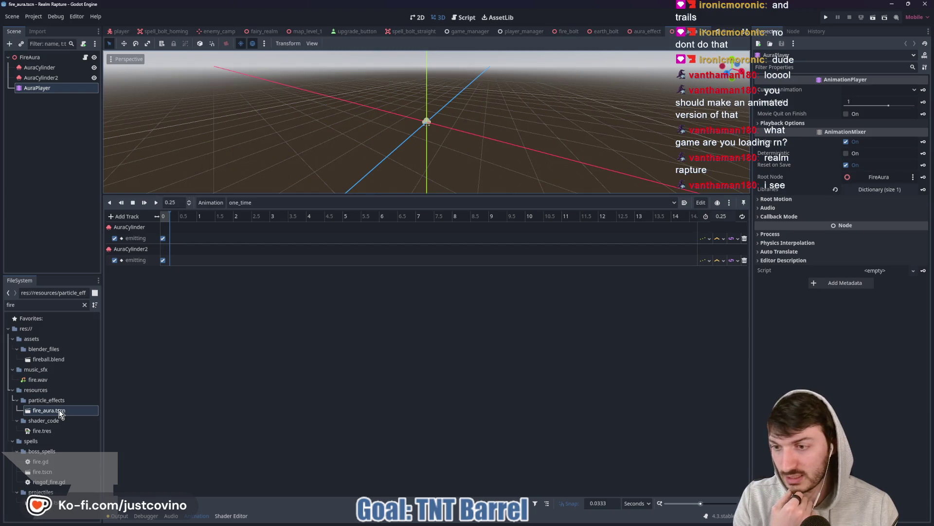
Open the fire scene, orbit around it, then open the fire_bolt scene.
double_click(45, 472)
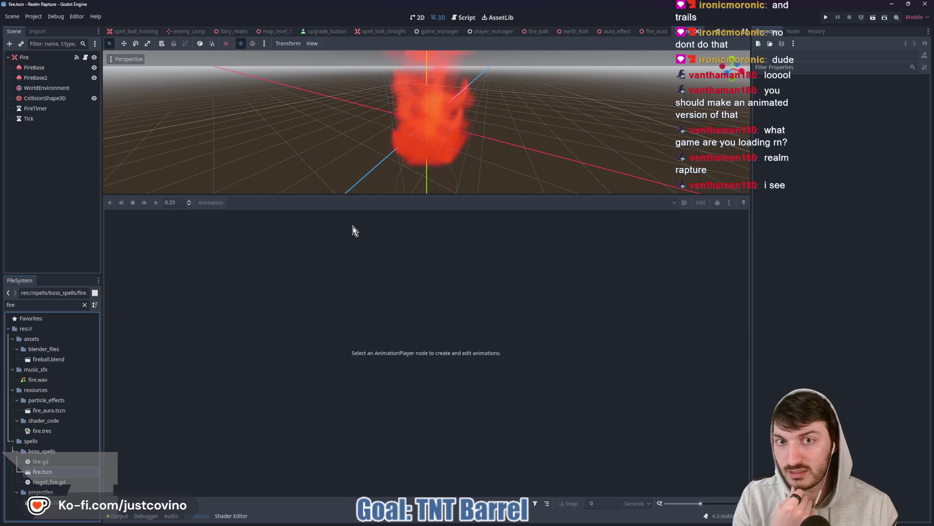
drag(527, 130, 452, 135)
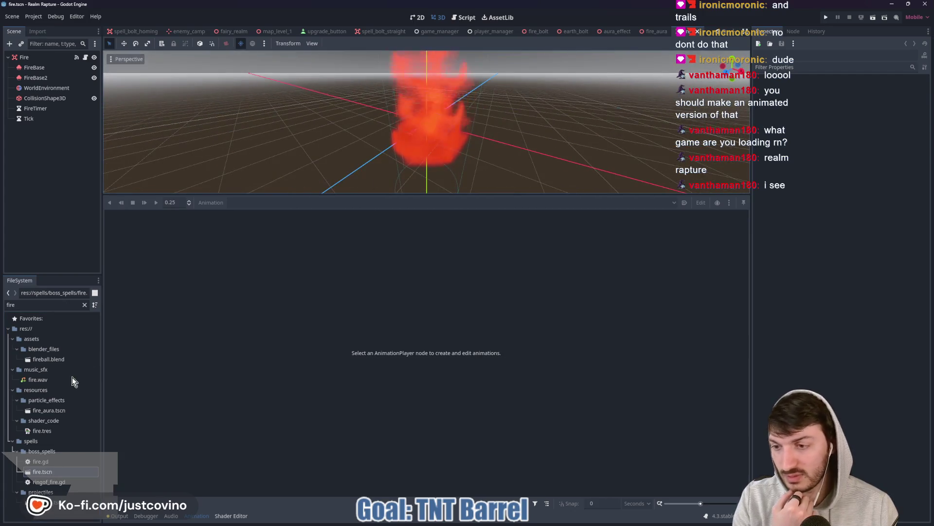
double_click(55, 502)
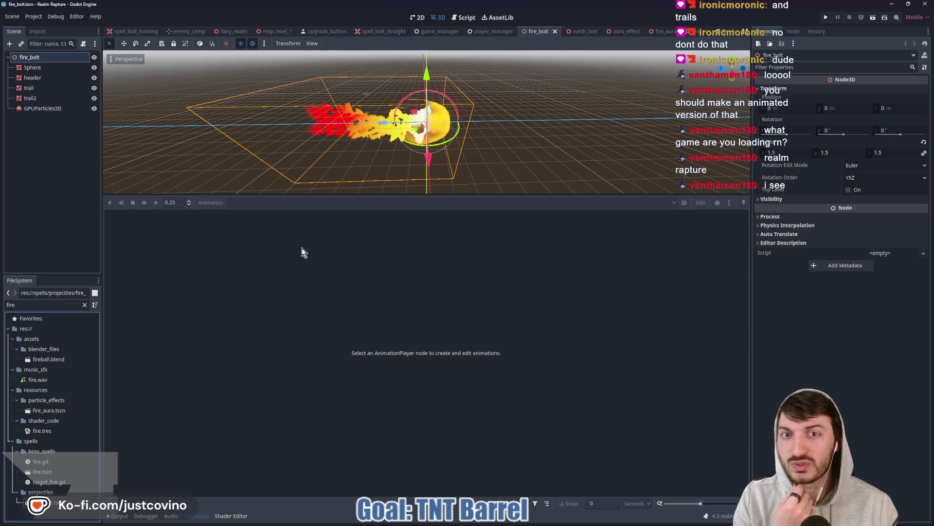
Enlarge the viewport and inspect the Sphere mesh's spell_bolt material shader graph.
drag(485, 194, 492, 320)
mouse_move(525, 198)
mouse_down()
mouse_move(506, 209)
mouse_move(520, 209)
mouse_up()
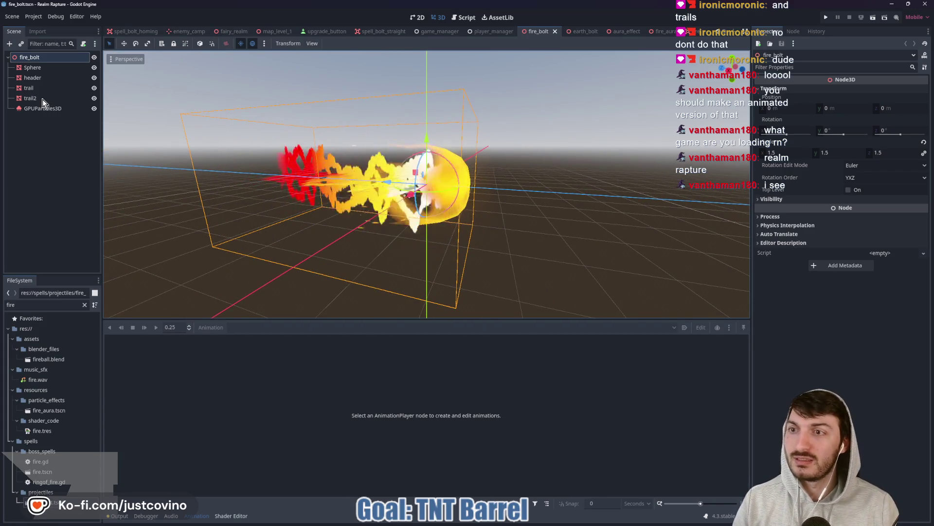
mouse_move(233, 167)
mouse_down()
mouse_move(300, 173)
mouse_move(197, 172)
mouse_move(255, 174)
mouse_up()
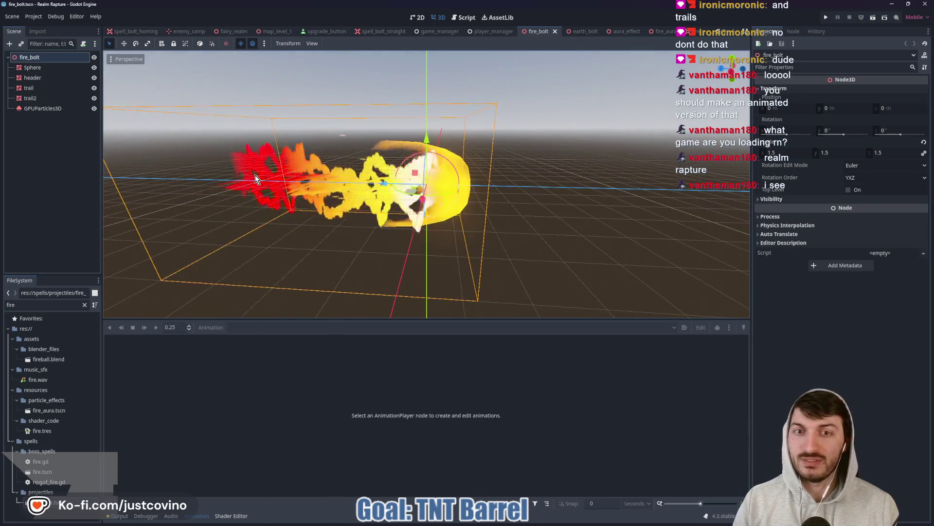
click(34, 68)
click(880, 179)
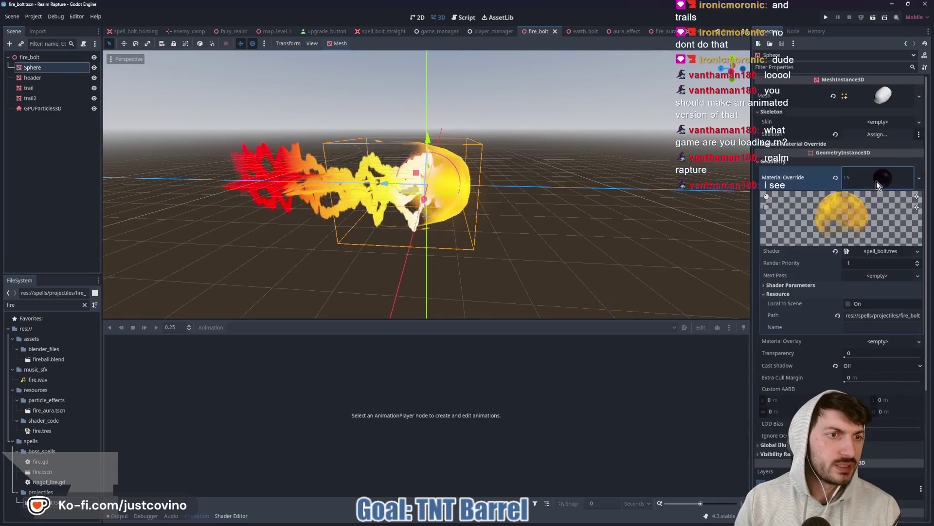
click(872, 252)
mouse_move(389, 434)
mouse_down()
mouse_move(538, 376)
mouse_move(519, 395)
mouse_move(590, 375)
mouse_move(521, 371)
mouse_move(545, 372)
mouse_up()
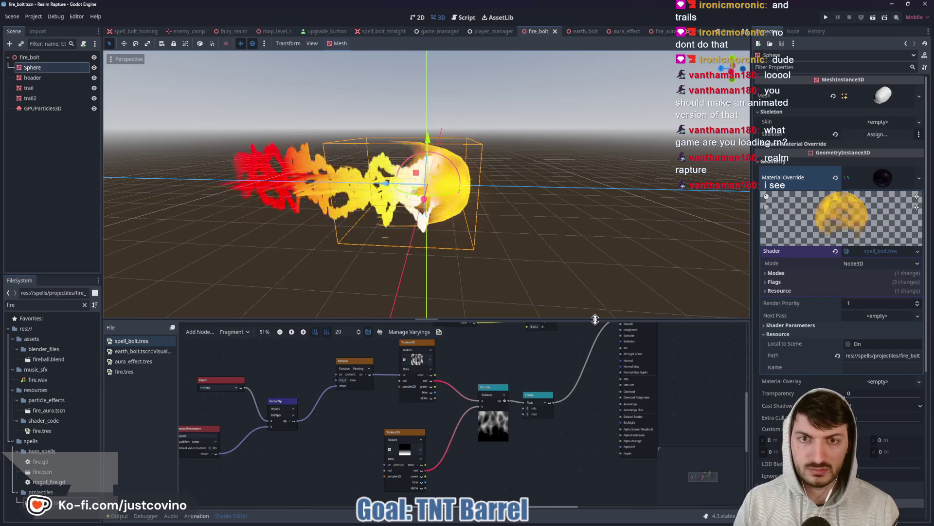
Inspect the header's spell_bolt_header shader graph, then switch to the GallantGolf project.
click(49, 77)
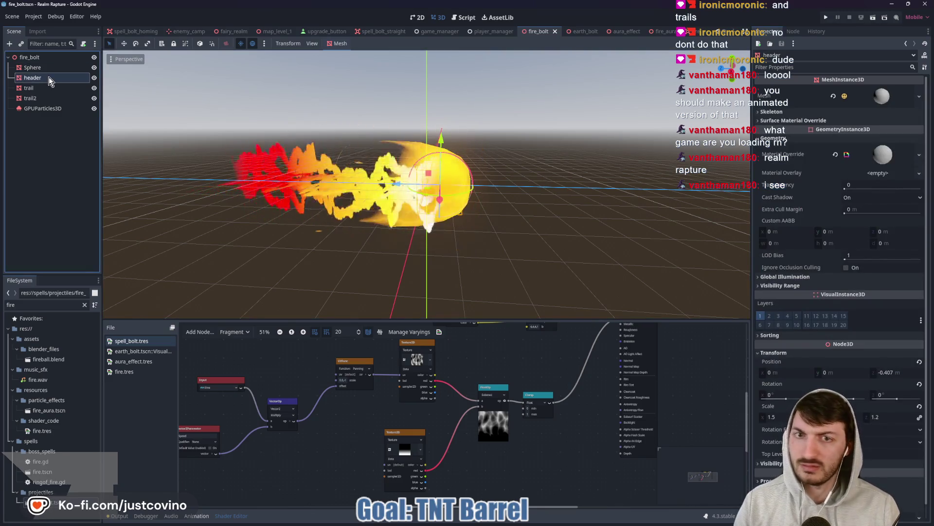
click(890, 153)
click(880, 227)
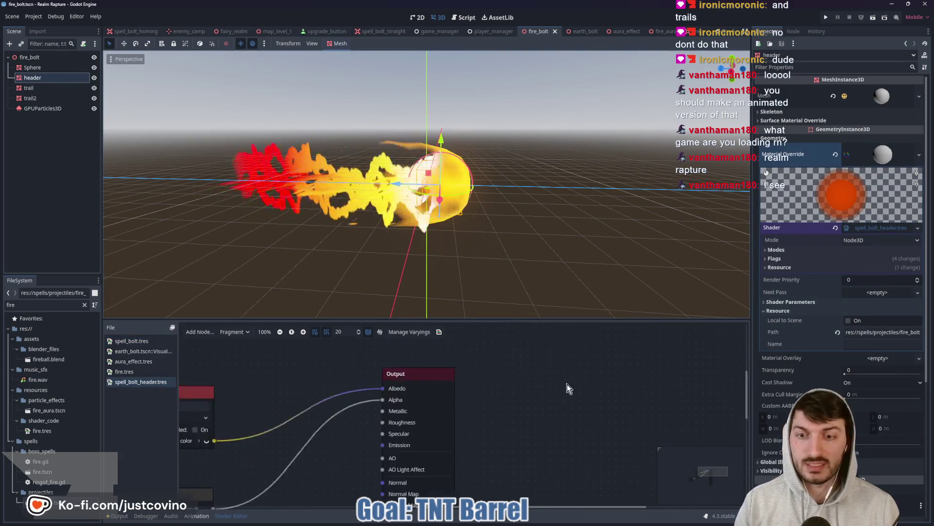
scroll(473, 393, up, 3)
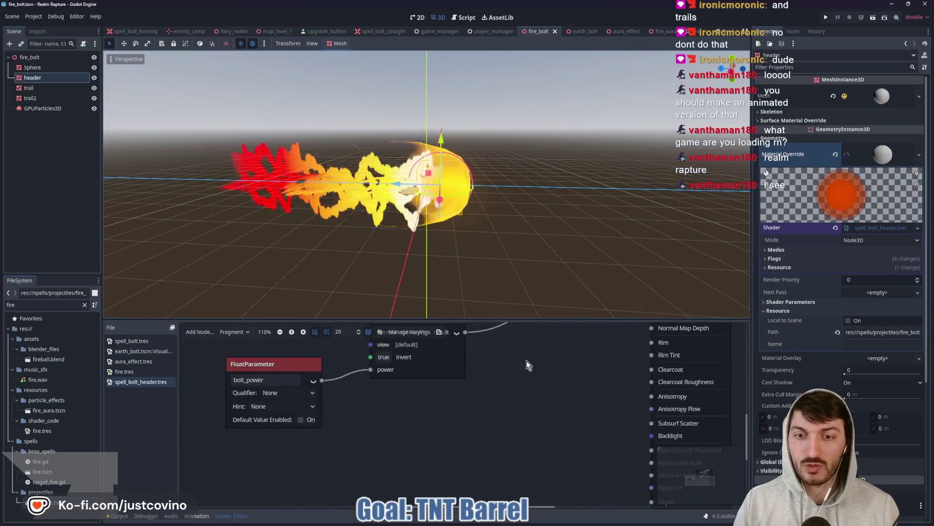
scroll(535, 457, up, 2)
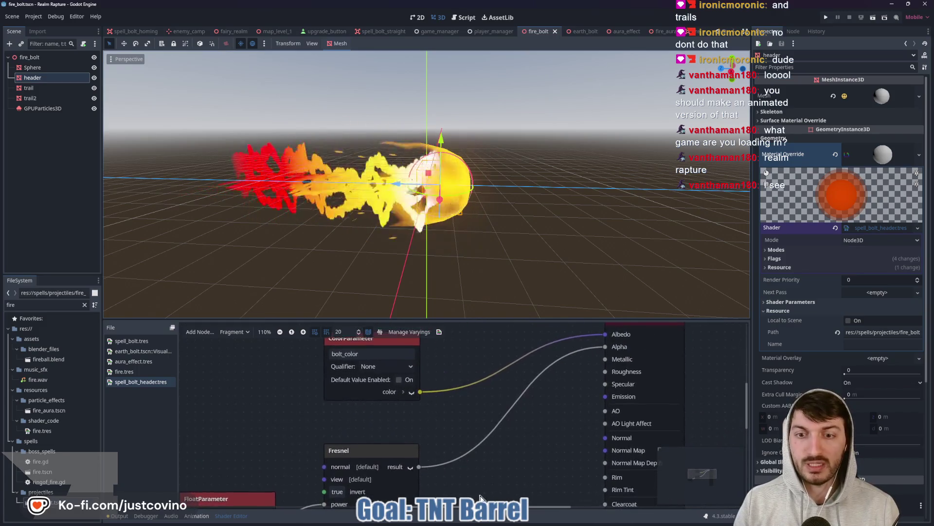
drag(537, 320, 533, 204)
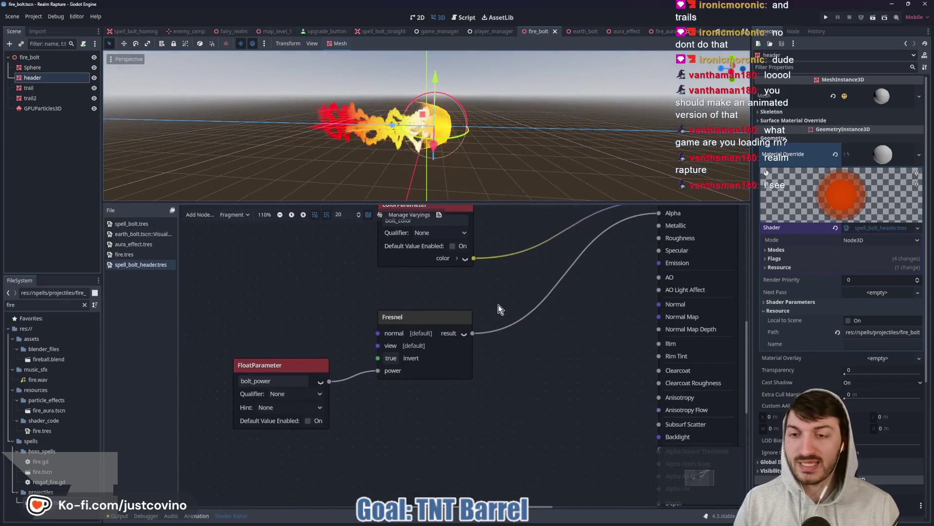
mouse_move(319, 290)
mouse_down()
mouse_move(319, 316)
mouse_move(268, 330)
mouse_up()
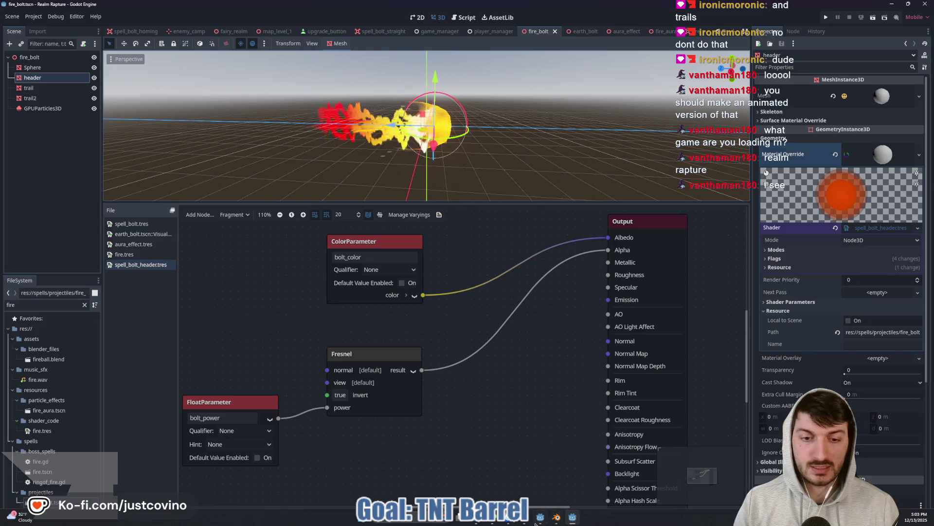
click(540, 520)
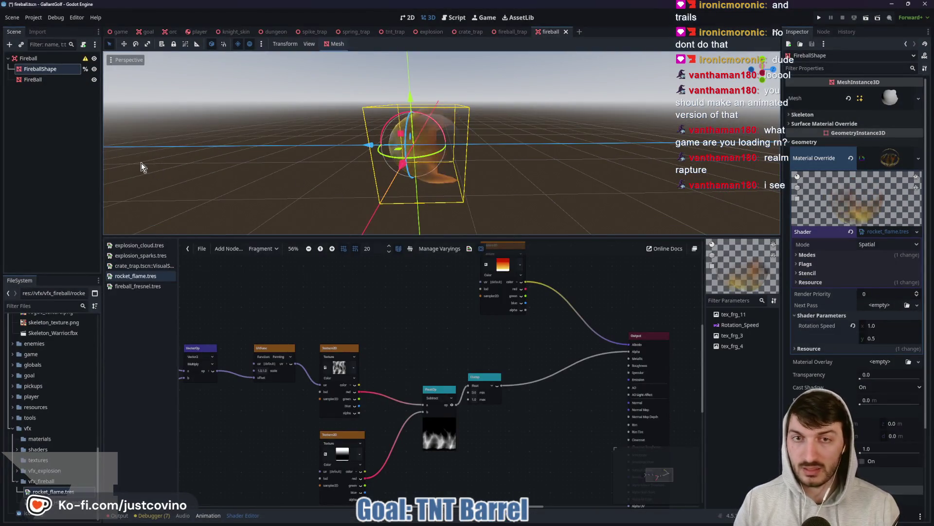
Rewire the FireBall shader so the texture colour feeds Albedo instead of the Fresnel result.
click(34, 80)
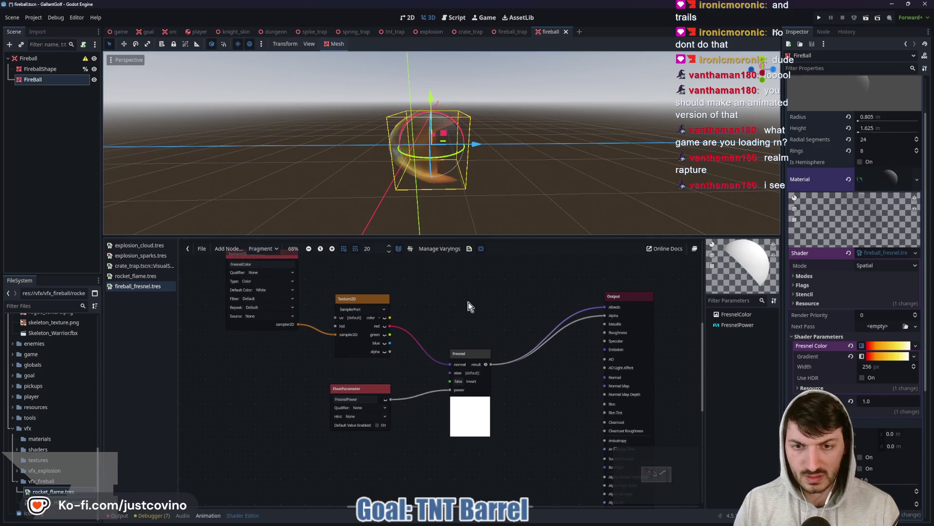
drag(449, 364, 449, 372)
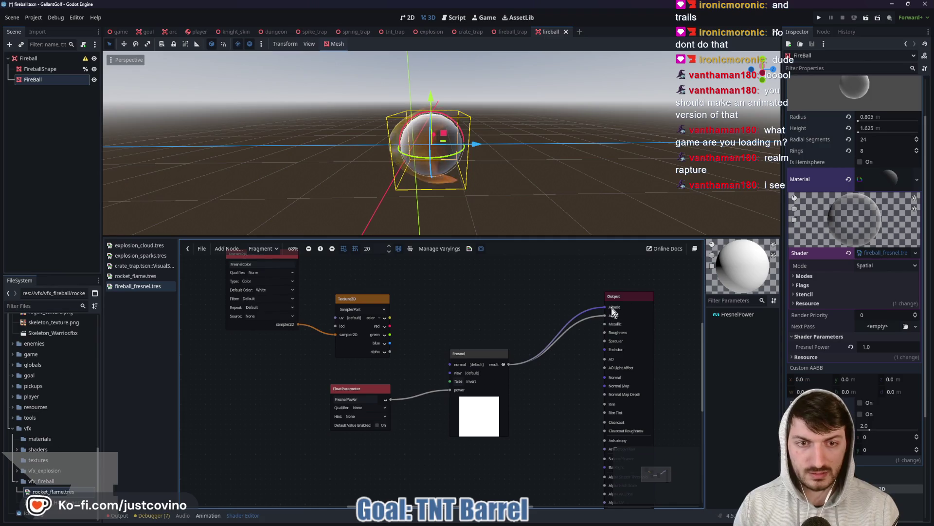
drag(612, 310, 528, 311)
drag(379, 319, 595, 306)
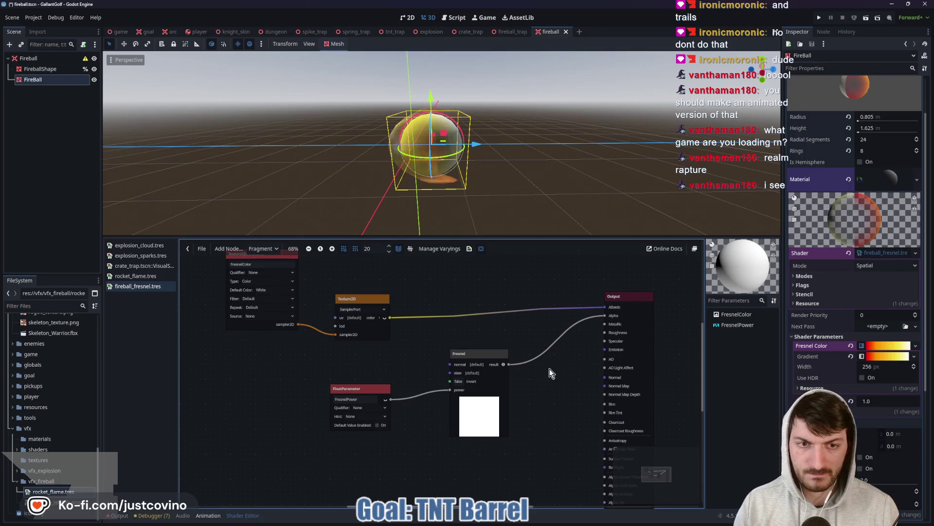
scroll(510, 377, up, 2)
drag(340, 327, 452, 313)
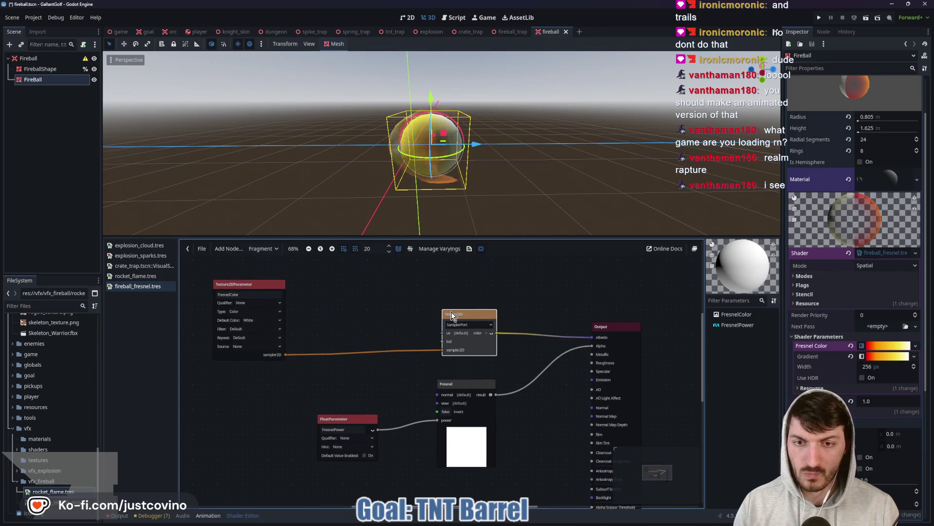
drag(255, 286, 379, 279)
Orbit around the fireball preview, then switch to the Realm Rapture project for reference.
mouse_move(491, 214)
mouse_down()
mouse_move(459, 179)
mouse_move(256, 156)
mouse_move(343, 178)
mouse_move(550, 186)
mouse_move(708, 287)
mouse_up()
mouse_move(542, 278)
mouse_down()
mouse_move(503, 202)
mouse_move(426, 215)
mouse_move(444, 216)
mouse_move(449, 149)
mouse_up()
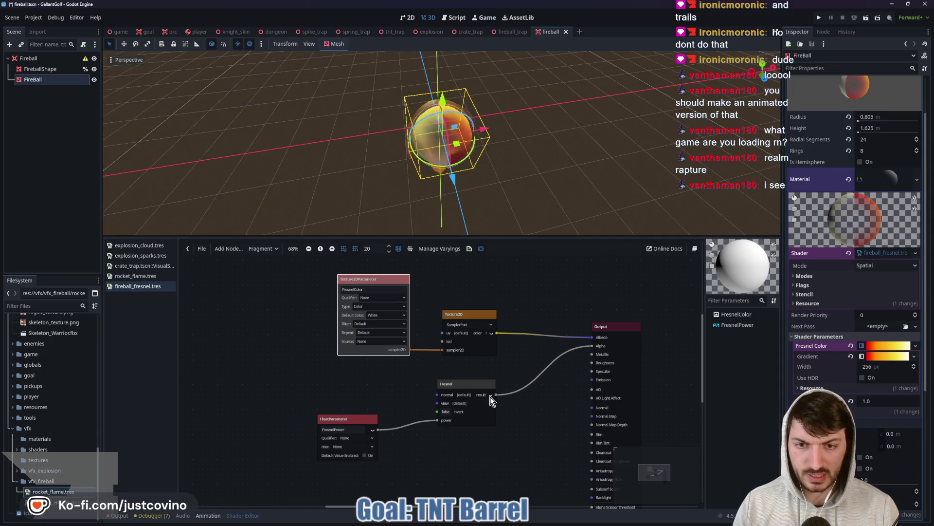
click(572, 520)
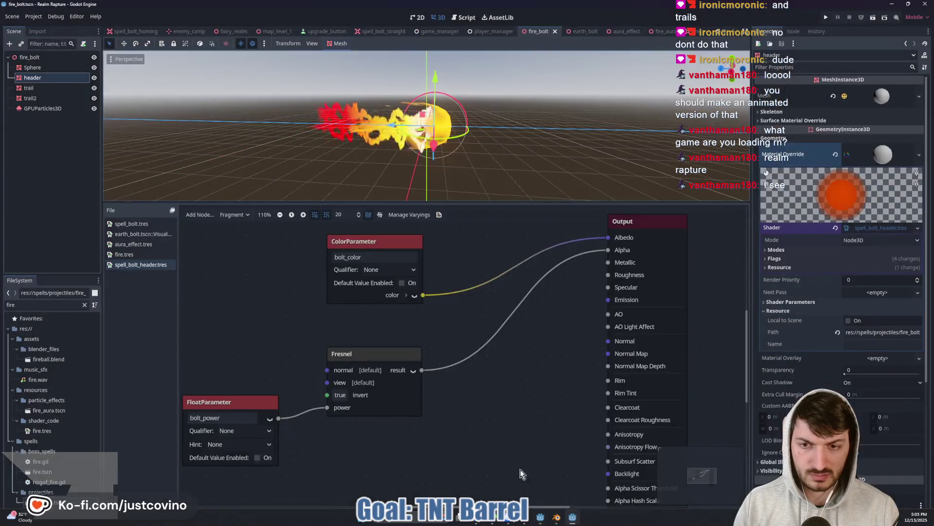
Back in the GallantGolf editor, turn on the Fresnel node's invert option.
click(557, 520)
mouse_move(571, 523)
click(573, 477)
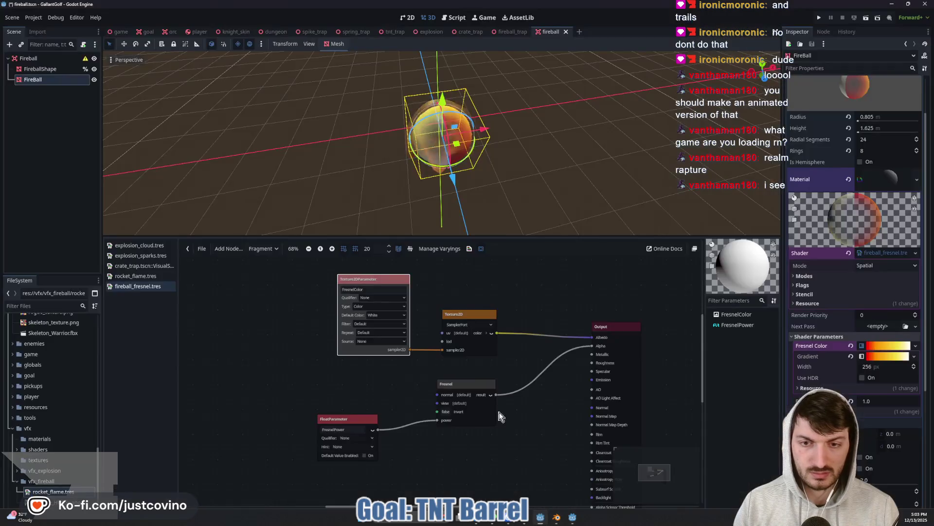
click(445, 411)
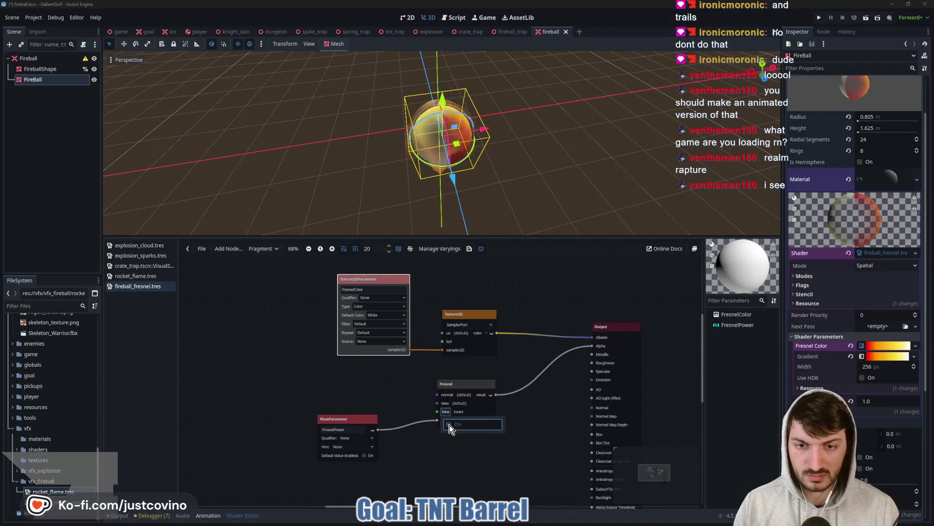
key(space)
Lower FresnelPower from 1.0 to 0.0 and inspect the resulting fireball.
mouse_move(515, 206)
mouse_down()
mouse_move(626, 136)
mouse_move(636, 141)
mouse_move(626, 145)
mouse_up()
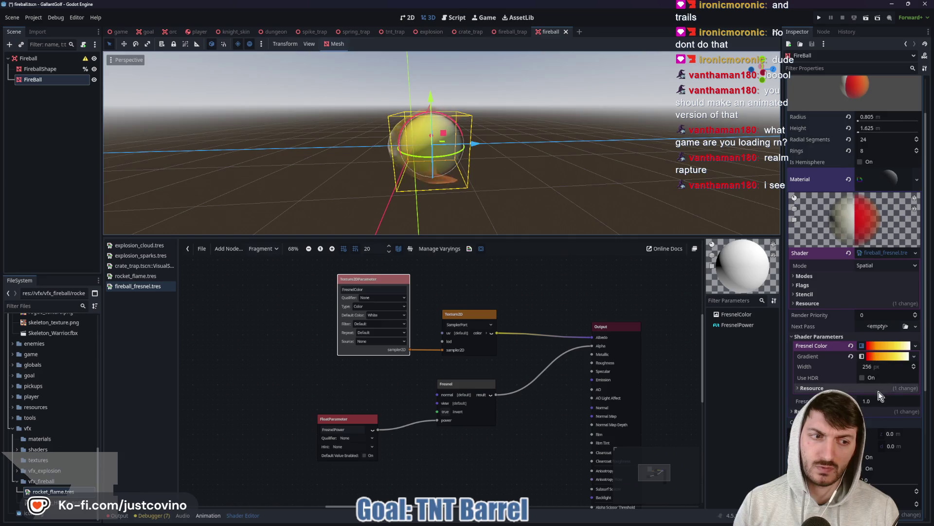
drag(873, 404, 856, 404)
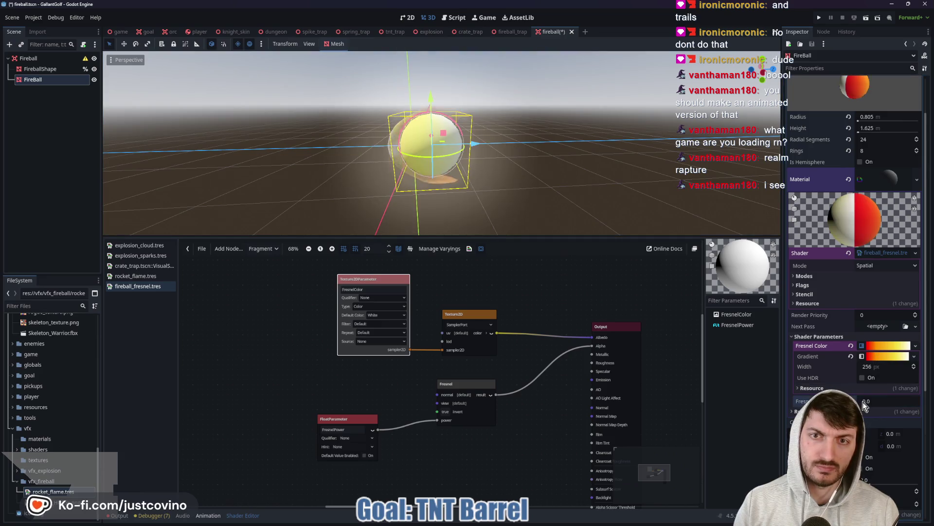
drag(633, 188, 524, 187)
mouse_move(603, 171)
mouse_down()
mouse_move(637, 174)
mouse_move(603, 188)
mouse_up()
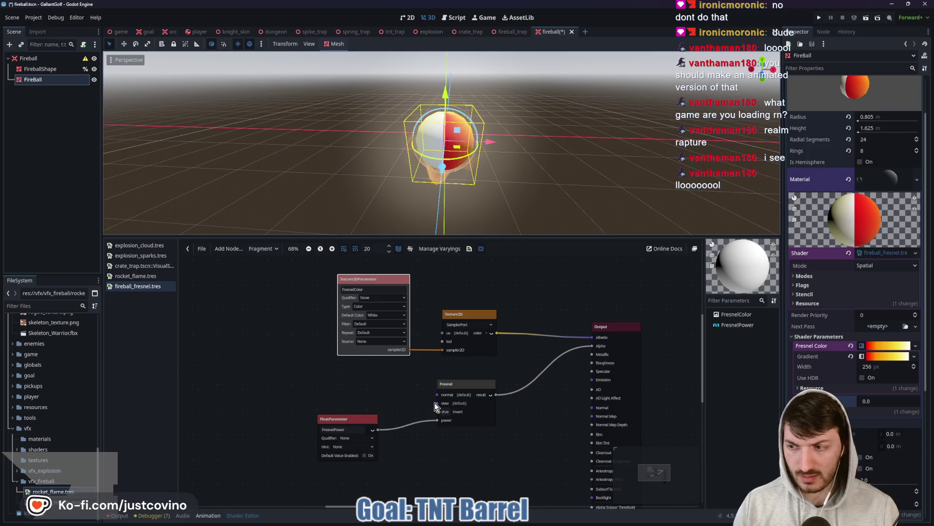
click(458, 405)
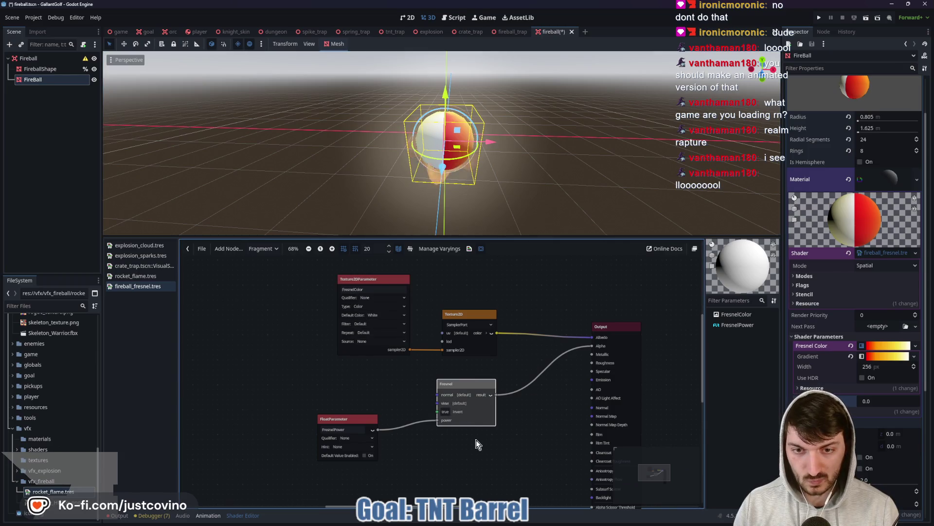
mouse_move(457, 431)
mouse_down()
mouse_move(397, 403)
mouse_move(422, 428)
mouse_move(349, 349)
mouse_up()
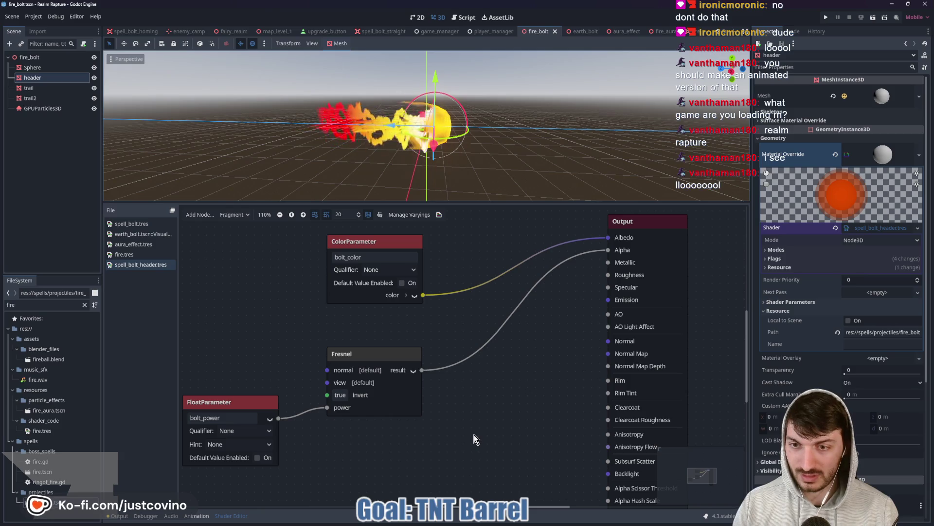
Read the fire bolt's Bolt Color and Bolt Power parameters, then return to the GallantGolf fireball.
mouse_move(438, 171)
mouse_down()
mouse_move(433, 71)
mouse_move(302, 150)
mouse_move(573, 141)
mouse_up()
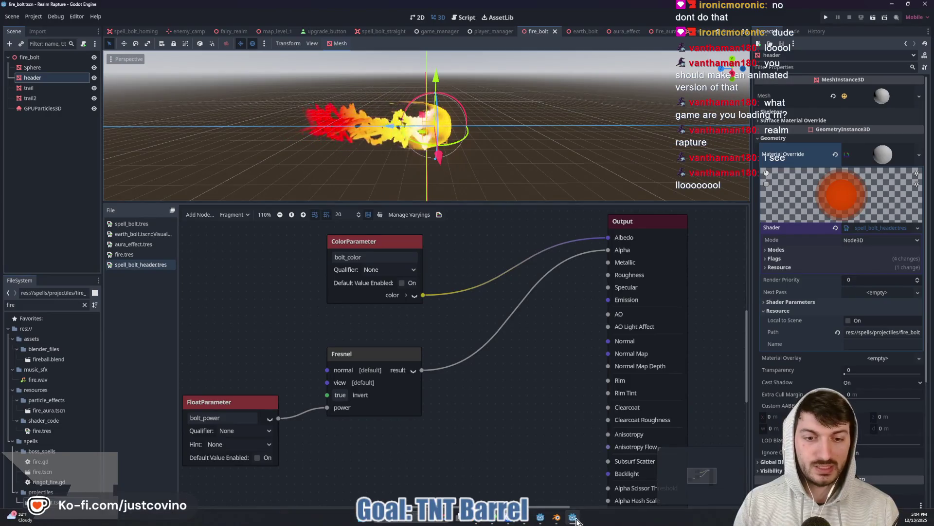
mouse_move(544, 520)
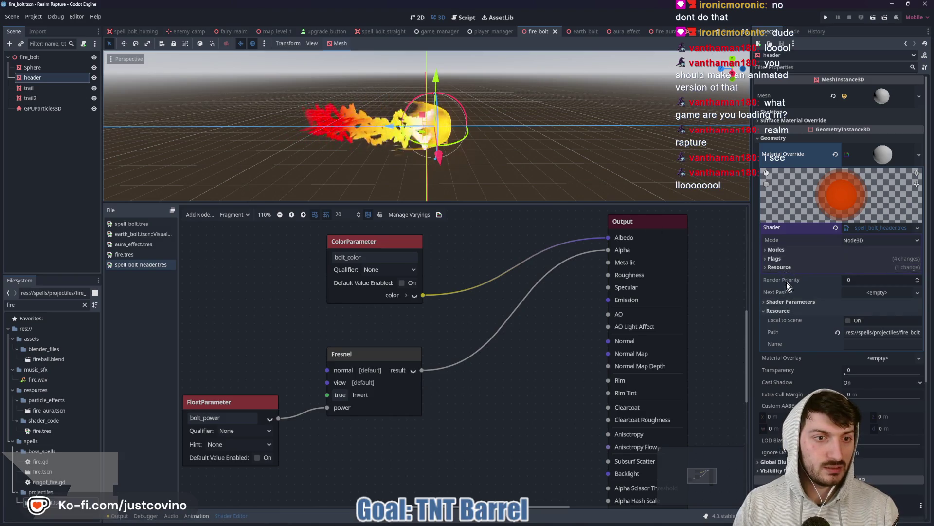
click(786, 301)
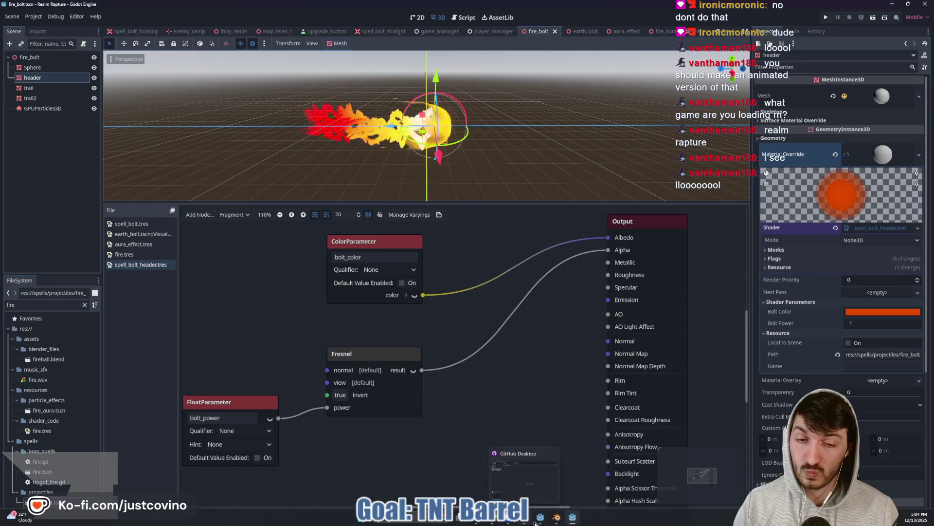
click(572, 516)
click(870, 402)
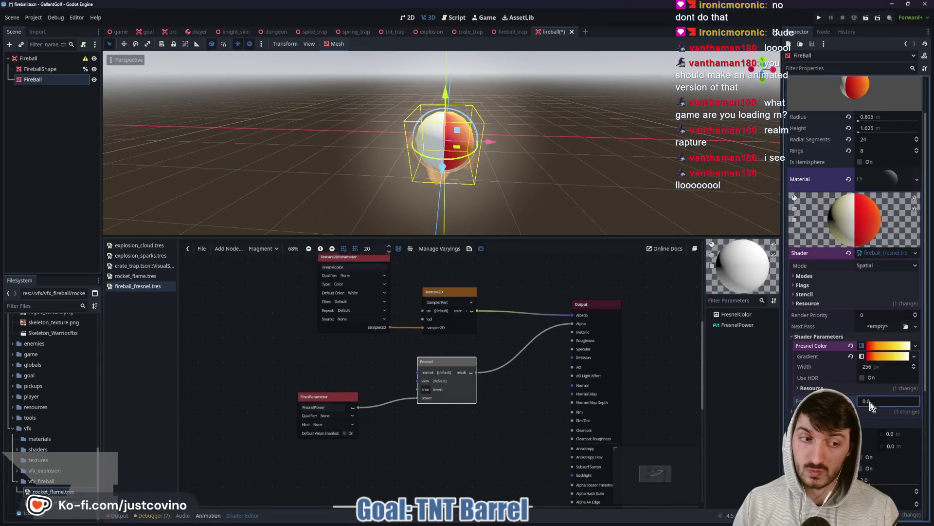
Set FresnelPower to 1 and move the gradient's yellow stop further left.
text(1)
key(Return)
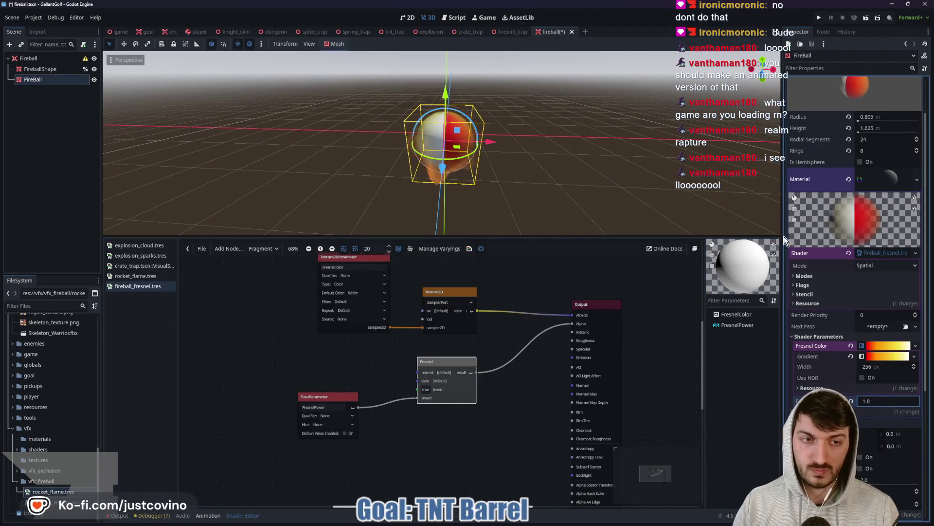
click(889, 354)
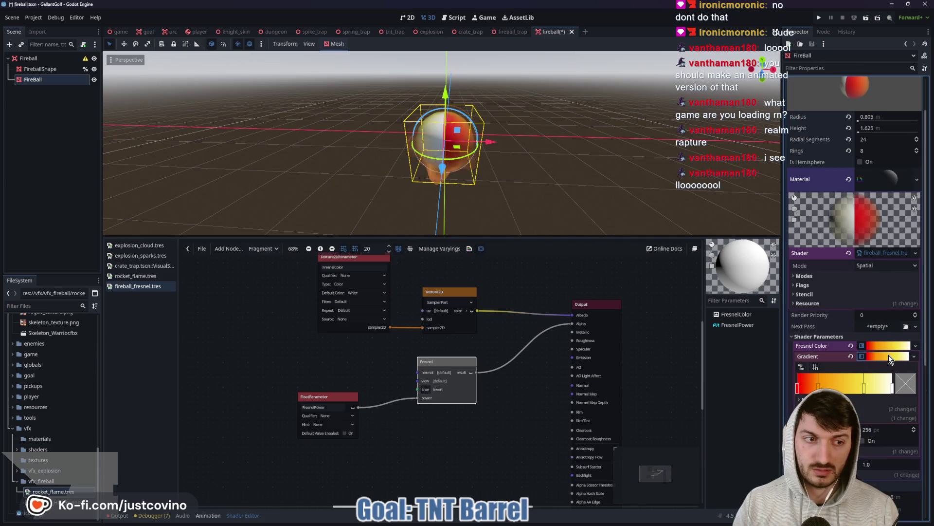
click(866, 388)
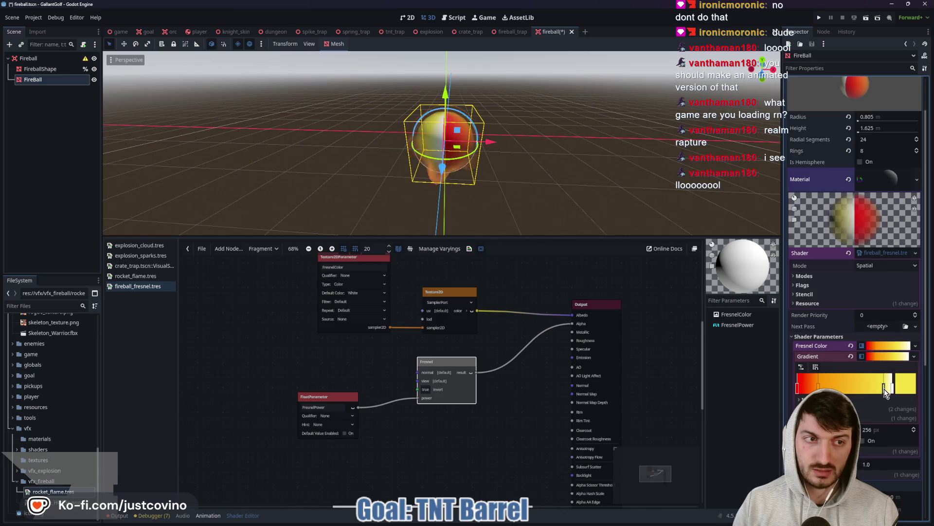
drag(893, 390, 848, 384)
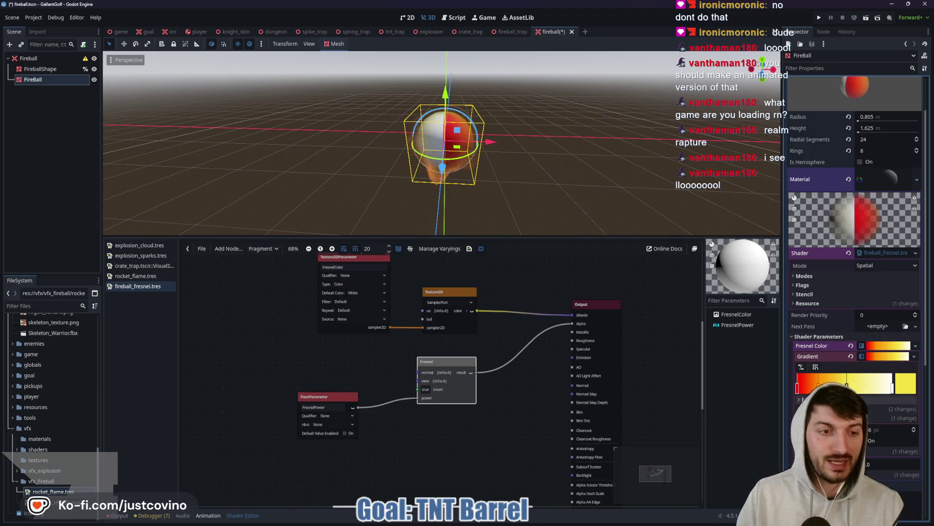
Select the orange stop and delete an accidental FireBall2 duplicate of the mesh node.
click(818, 387)
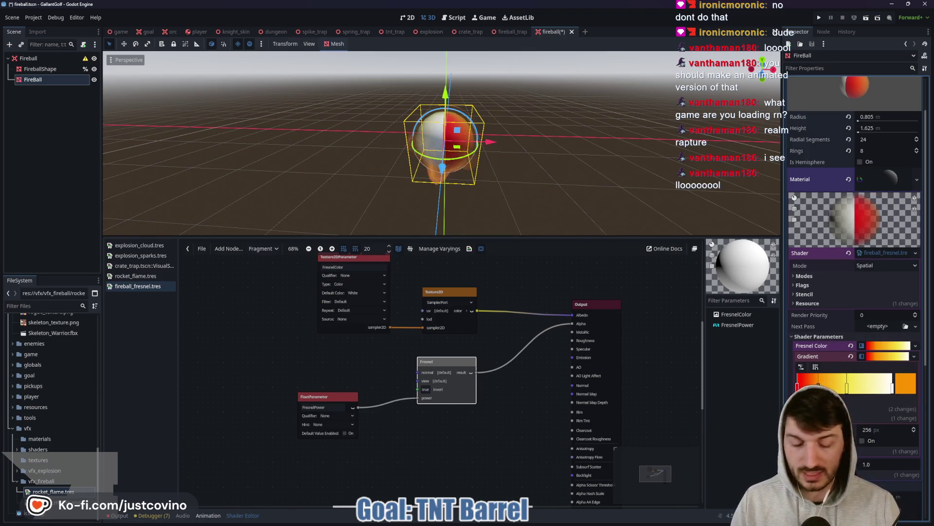
key(ctrl+d)
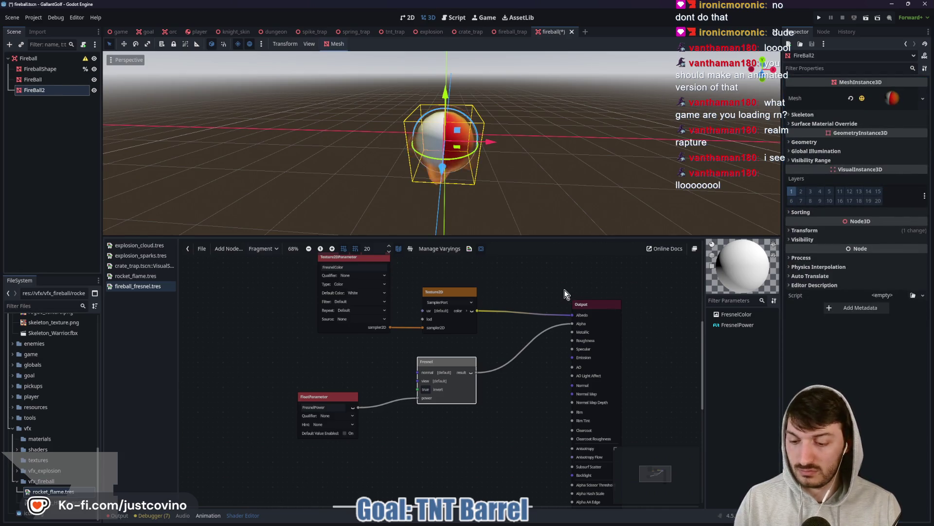
key(Delete)
click(445, 269)
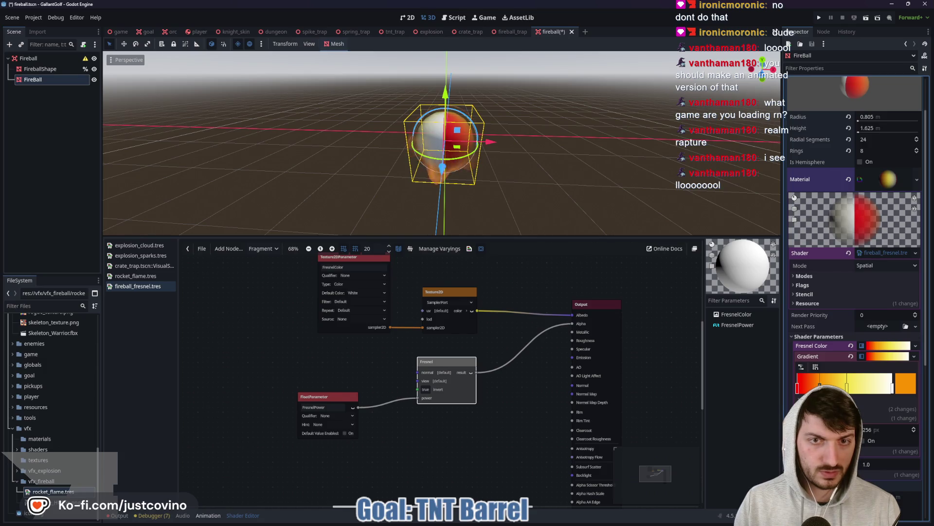
Add a new orange fb9300 stop to the fresnel gradient.
click(907, 384)
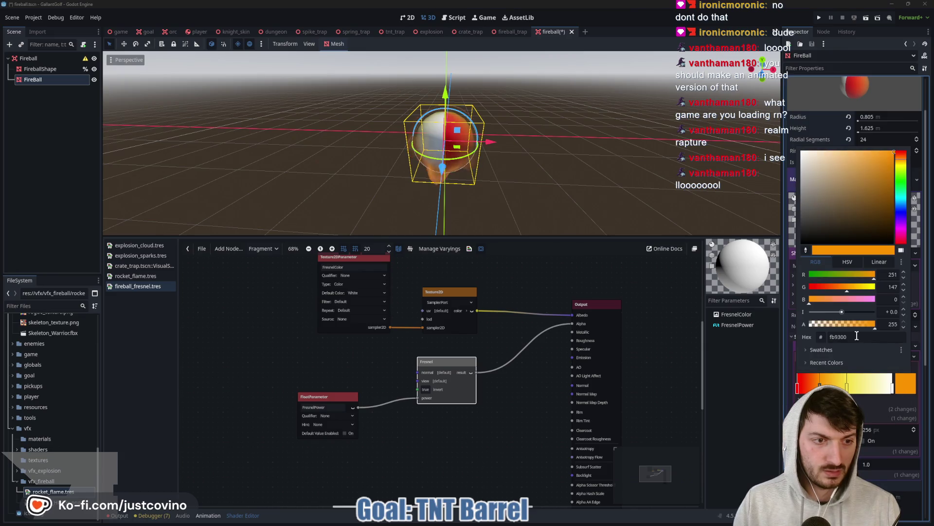
click(869, 385)
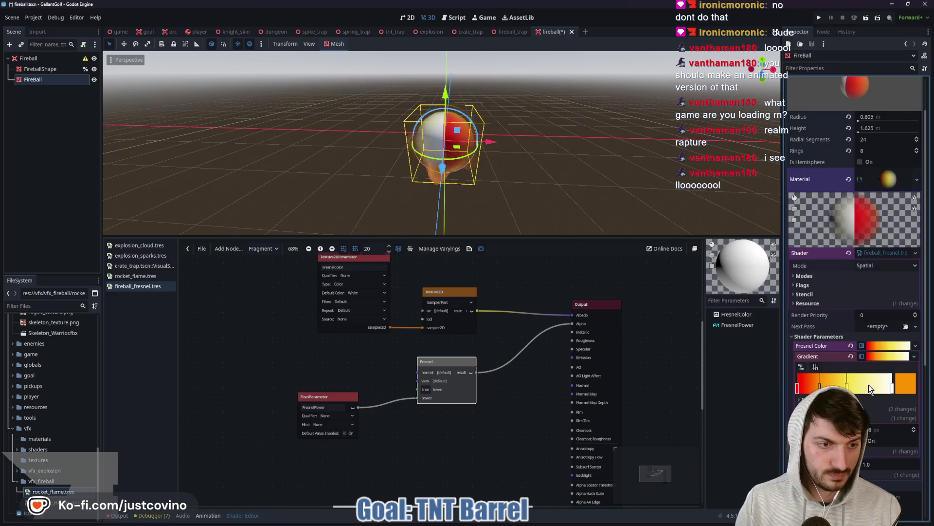
click(887, 389)
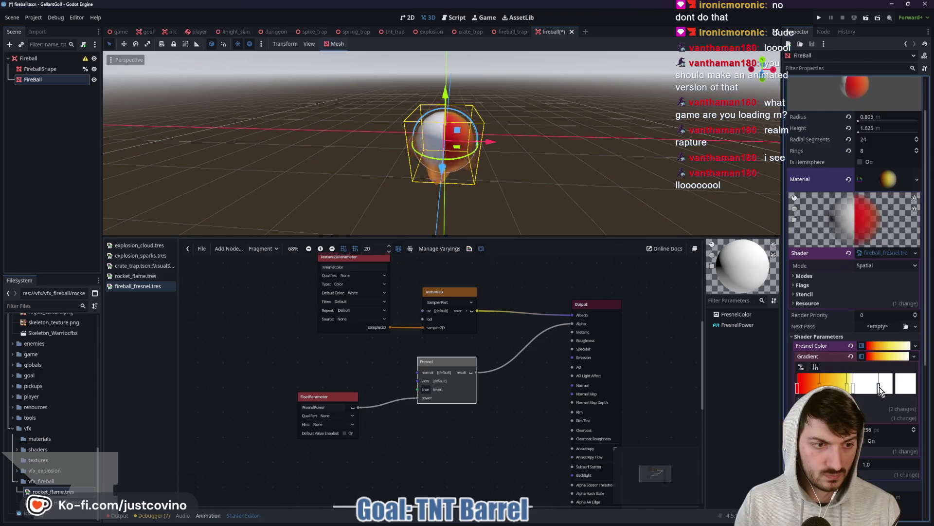
double_click(878, 388)
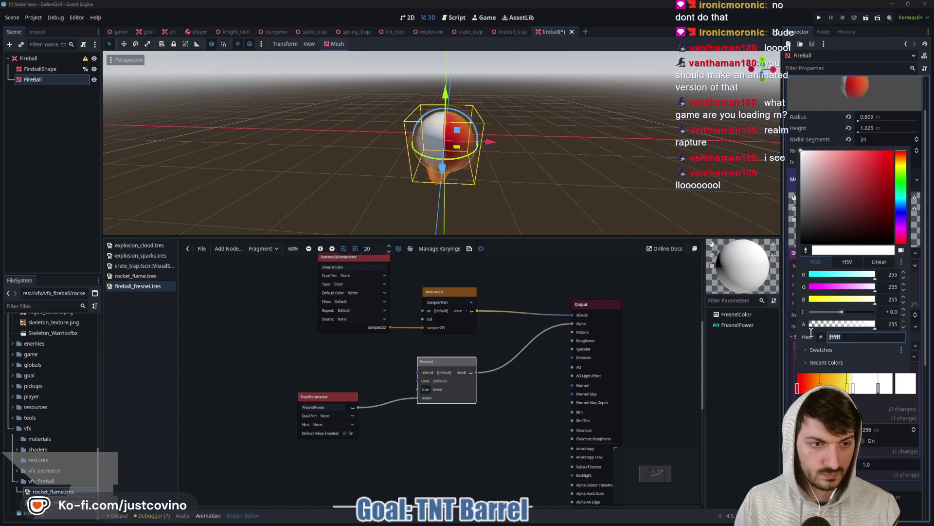
click(849, 387)
click(849, 388)
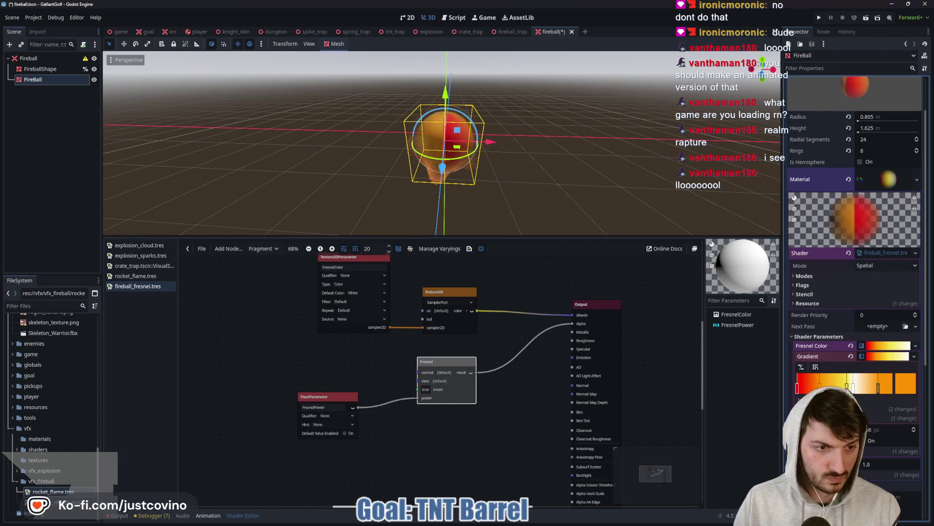
Set another gradient stop's hex colour to yellow f5e245.
click(905, 392)
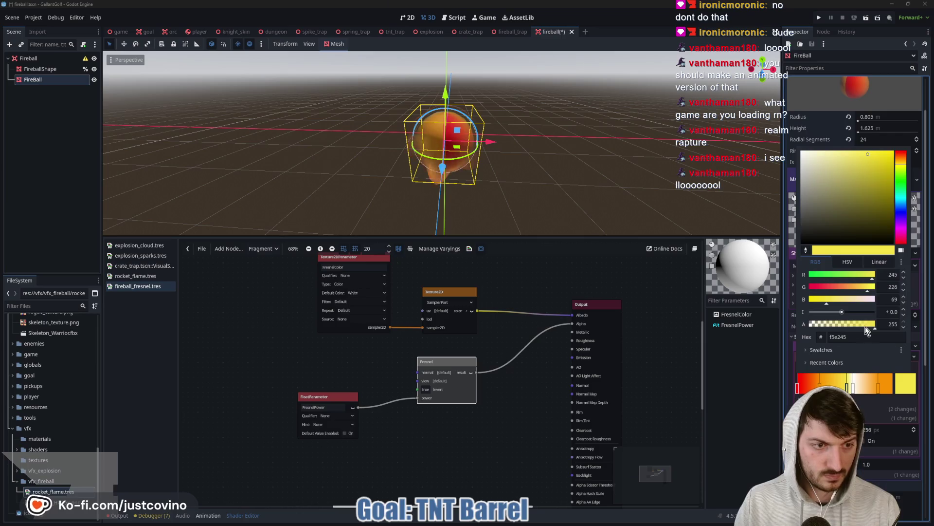
click(861, 388)
click(904, 390)
click(830, 337)
text(f5e245)
key(Return)
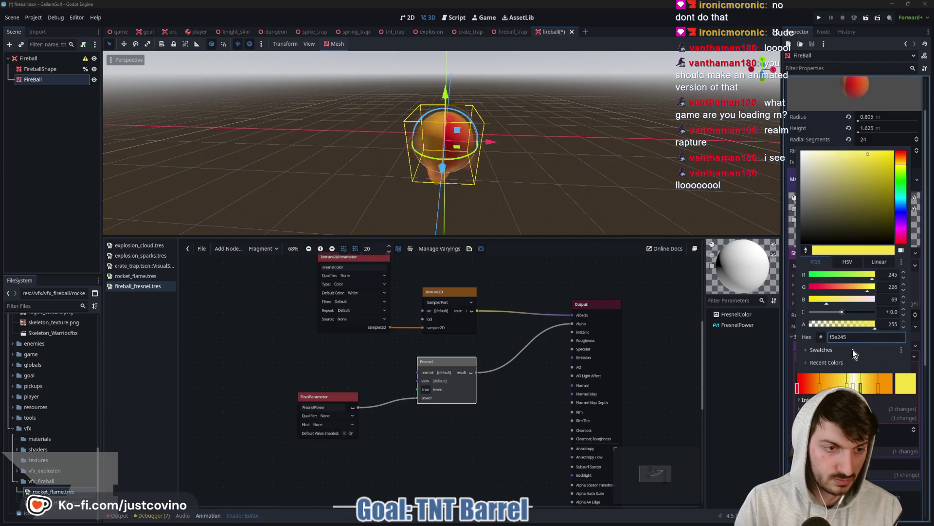
click(797, 390)
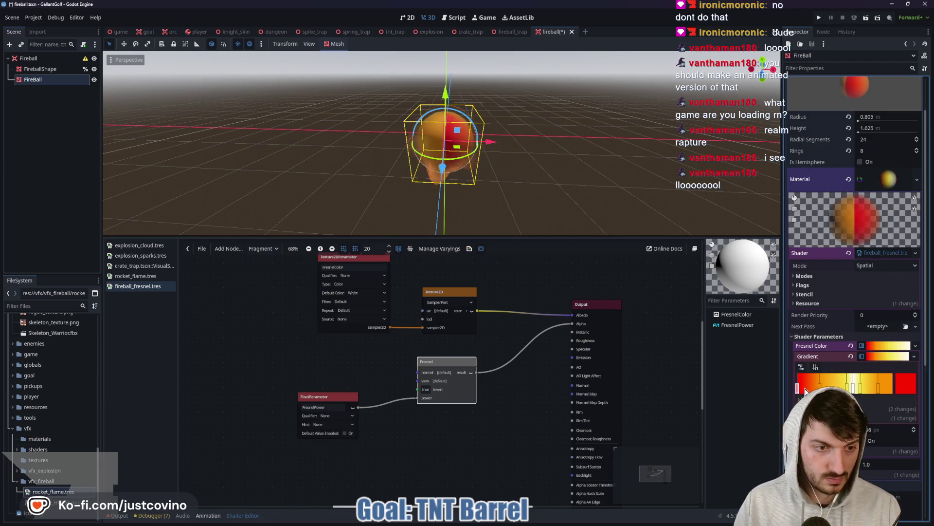
Recolour the remaining stops, making the end stop red ff0000, and check the fireball.
click(905, 385)
click(861, 338)
key(ctrl+v)
key(Return)
click(891, 385)
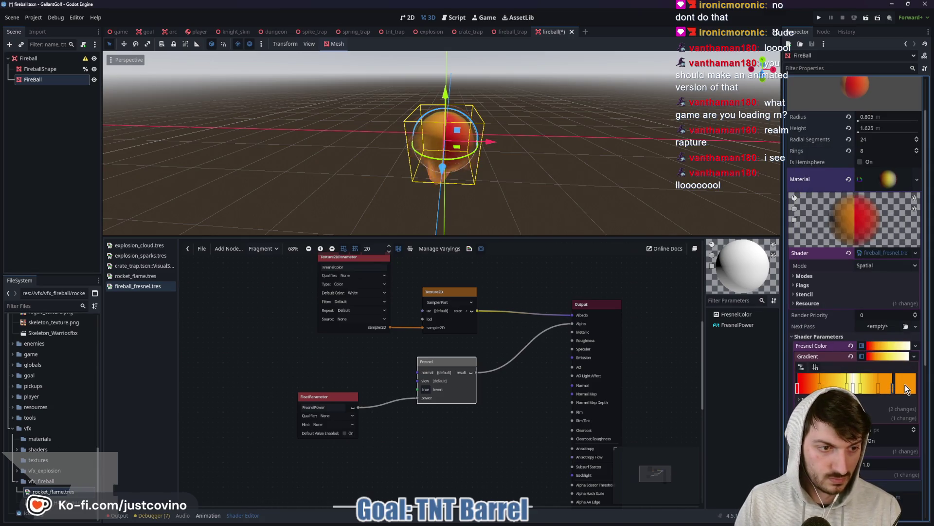
click(905, 388)
click(868, 337)
text(ff0000)
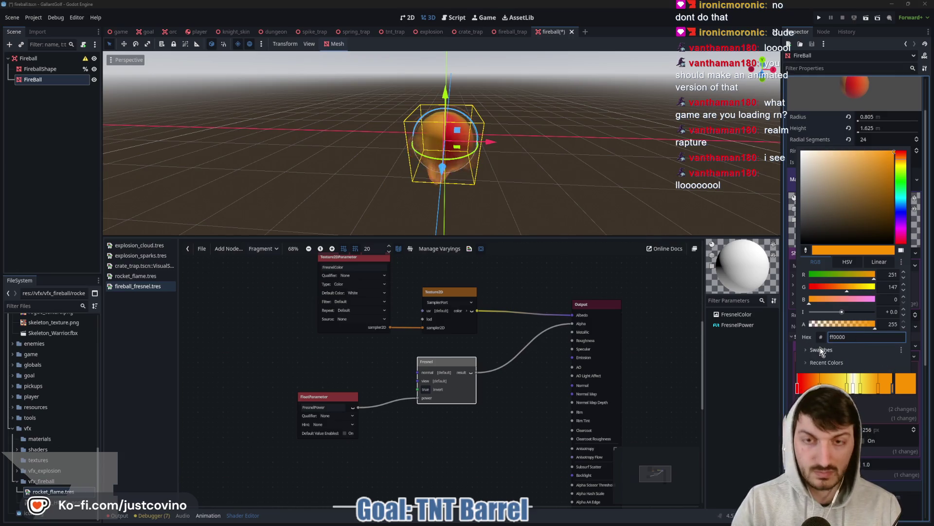
key(Return)
click(653, 168)
mouse_move(715, 169)
mouse_down()
mouse_move(737, 163)
mouse_move(704, 171)
mouse_up()
click(840, 386)
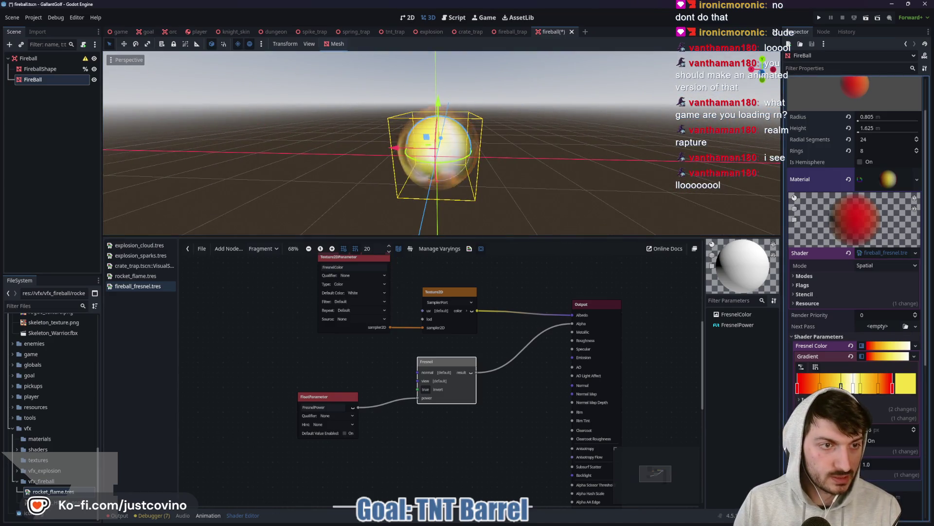
Enable gradient snapping and snap the white stop further left.
click(853, 387)
click(860, 388)
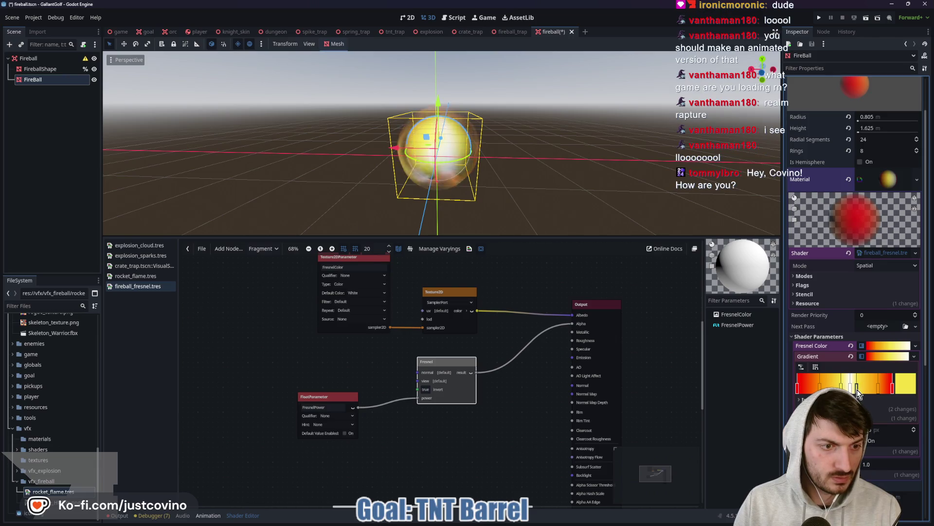
click(816, 368)
drag(850, 387, 845, 387)
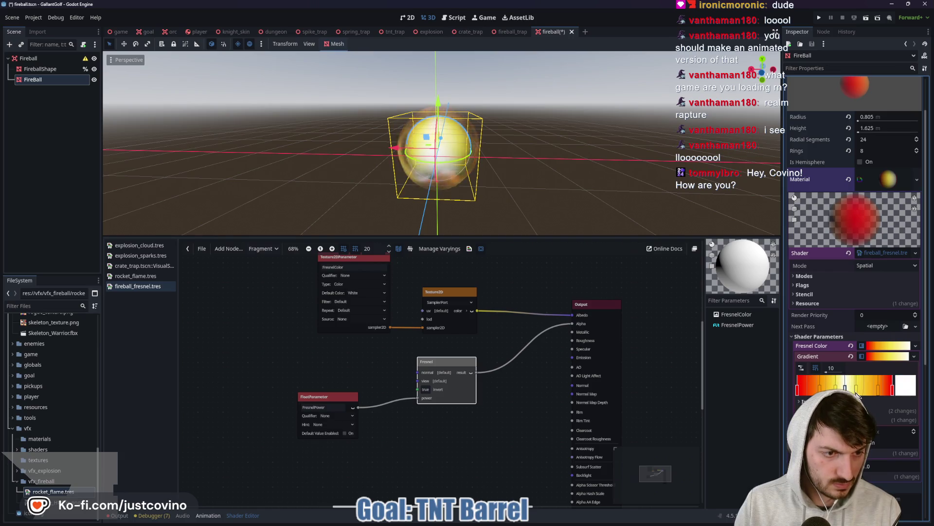
click(876, 387)
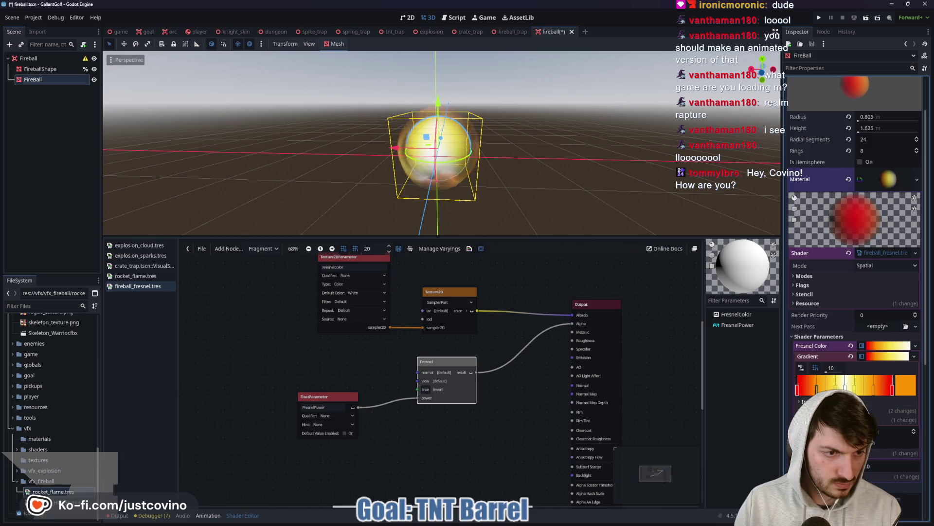
Inspect the fireball's shading and collapse the Shader and Fresnel Color sections.
drag(736, 314, 708, 316)
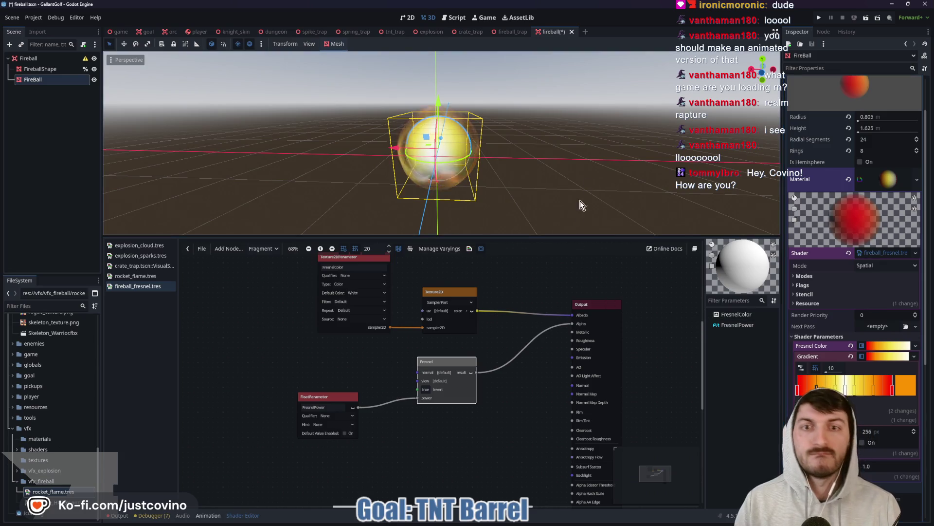
mouse_move(537, 175)
mouse_down()
mouse_move(416, 194)
mouse_move(450, 215)
mouse_up()
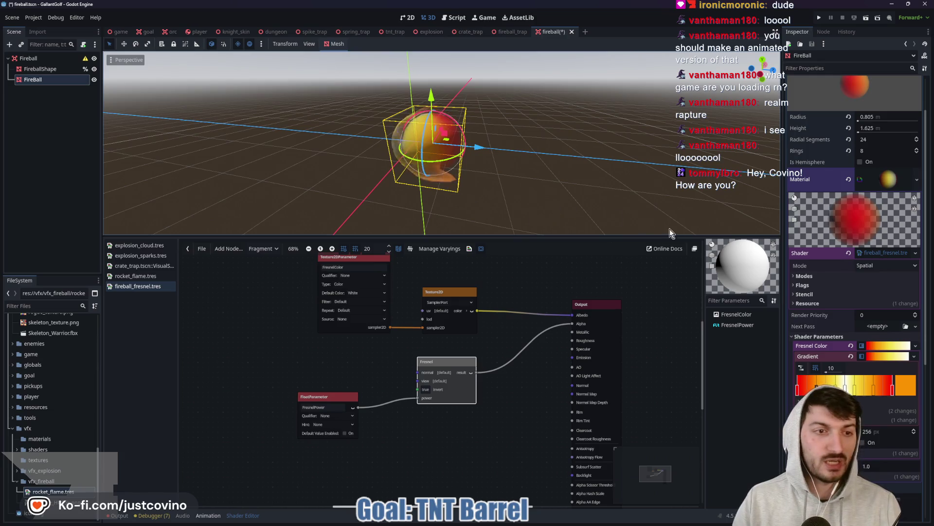
click(519, 310)
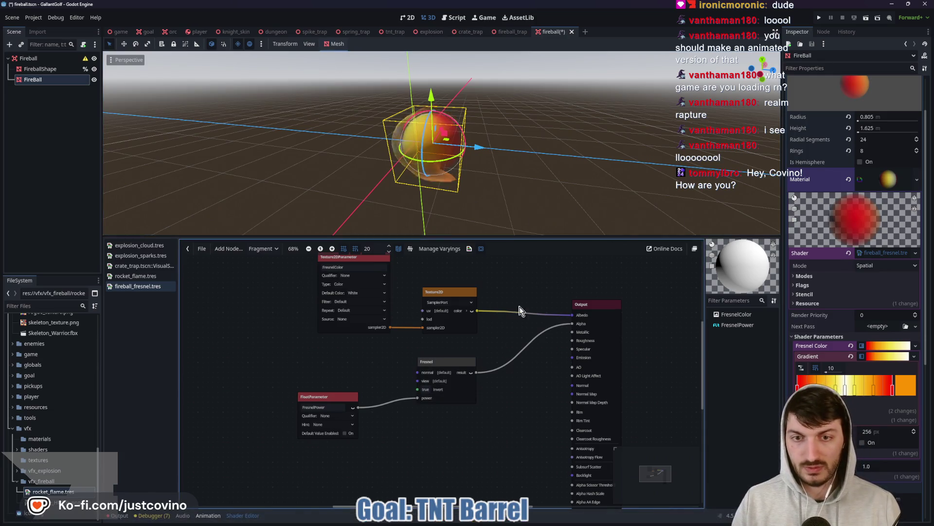
mouse_move(553, 150)
mouse_down()
mouse_move(631, 141)
mouse_move(569, 130)
mouse_move(557, 171)
mouse_up()
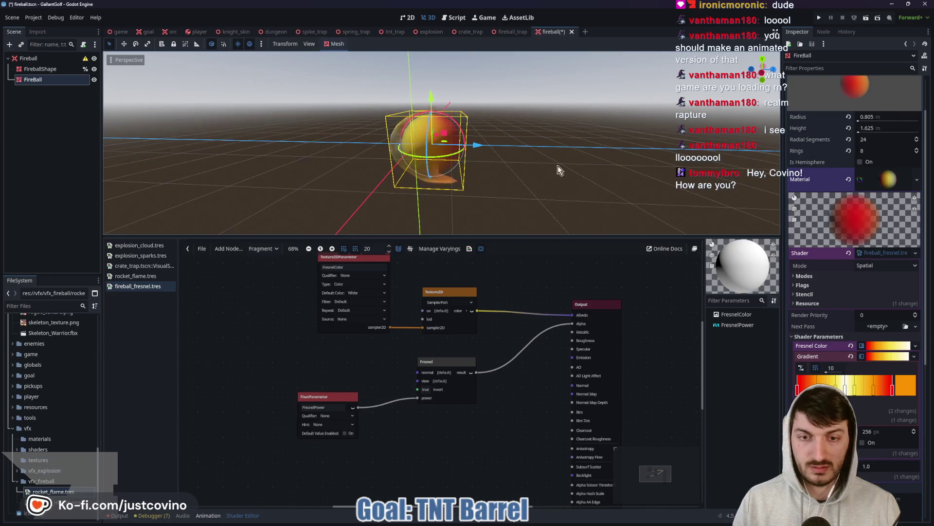
click(883, 254)
click(875, 294)
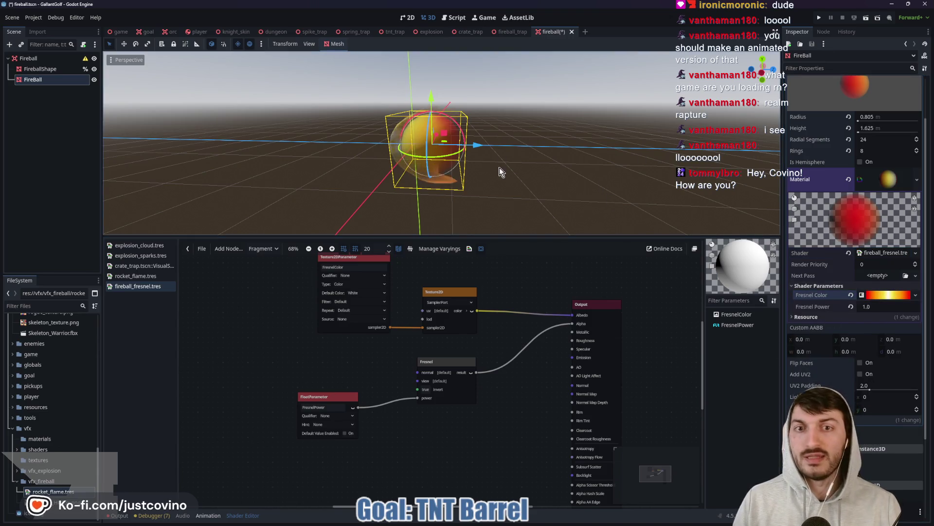
Set the fireball material's Fresnel Power to 1.5.
scroll(521, 175, up, 5)
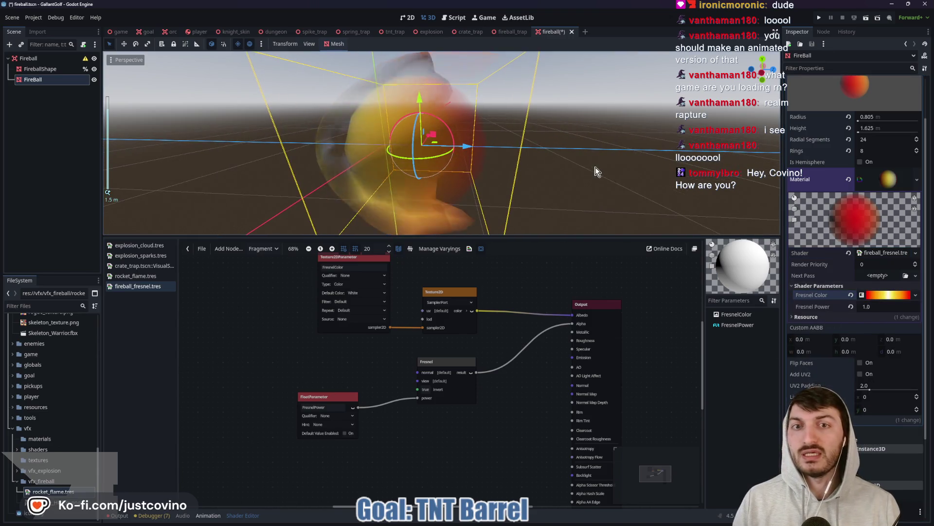
mouse_move(598, 171)
mouse_down()
mouse_move(538, 175)
mouse_move(559, 177)
mouse_up()
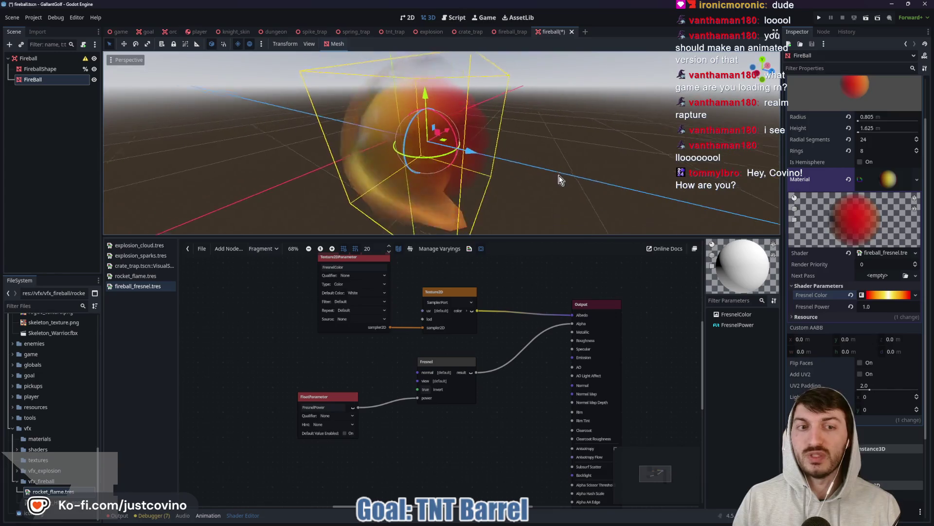
click(868, 309)
text(1.545)
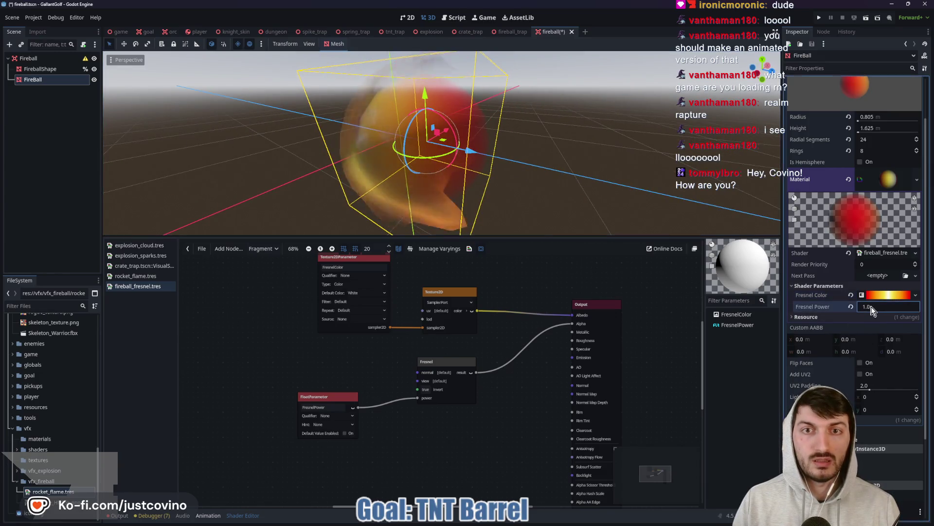
mouse_move(871, 306)
mouse_down()
mouse_move(891, 307)
mouse_move(862, 306)
mouse_up()
text(1.5)
key(Return)
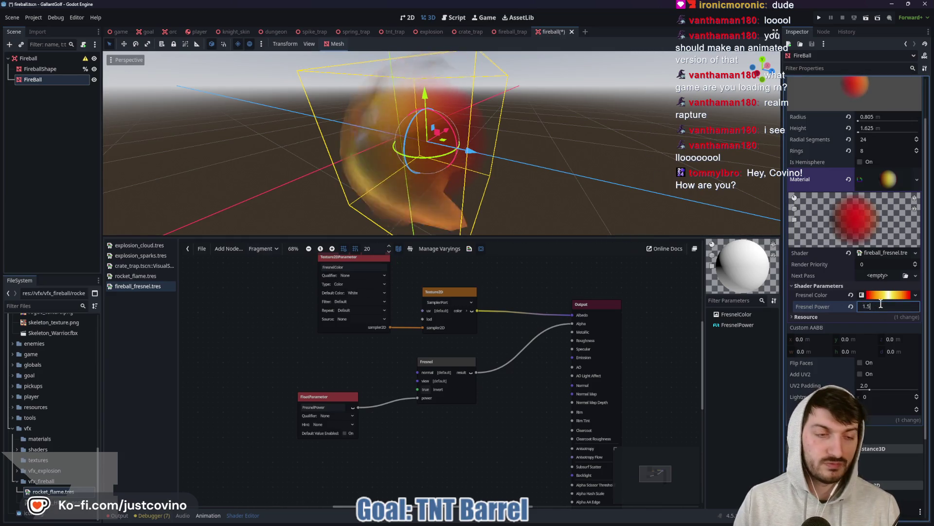
Check the fireball's yellow-orange glow and save the scene with Ctrl+S.
scroll(554, 165, down, 5)
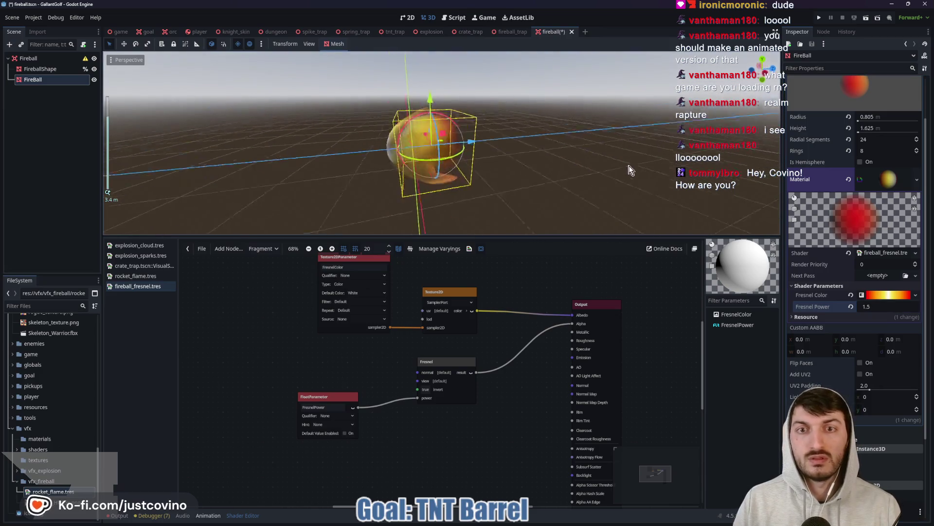
mouse_move(556, 174)
mouse_down()
mouse_move(586, 161)
mouse_move(450, 188)
mouse_move(558, 188)
mouse_up()
key(ctrl+s)
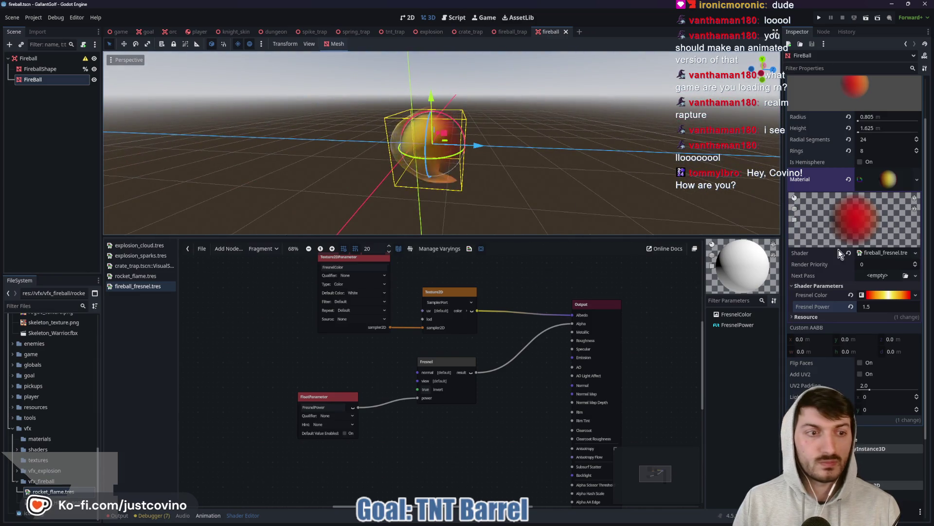
Turn the Fresnel Color gradient's end stop a deeper red (e92600) and save the scene.
click(889, 294)
double_click(892, 337)
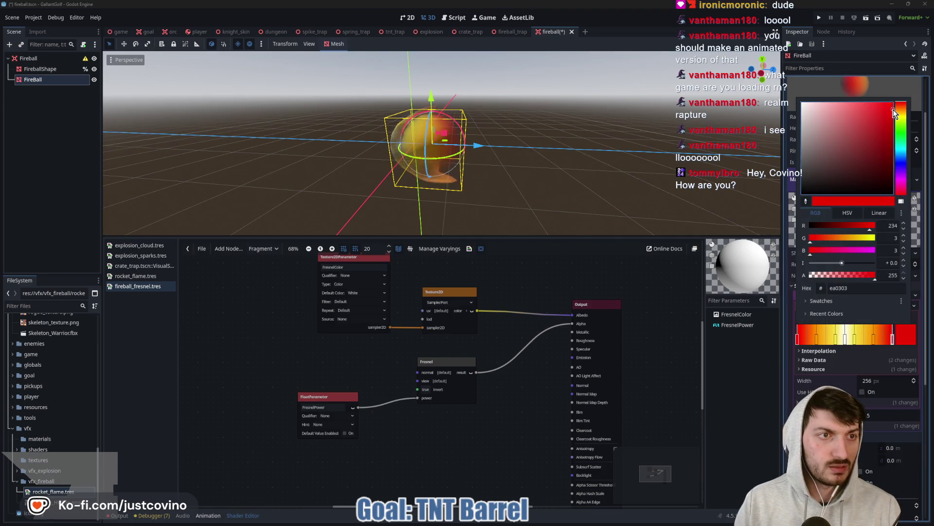
drag(900, 106, 892, 104)
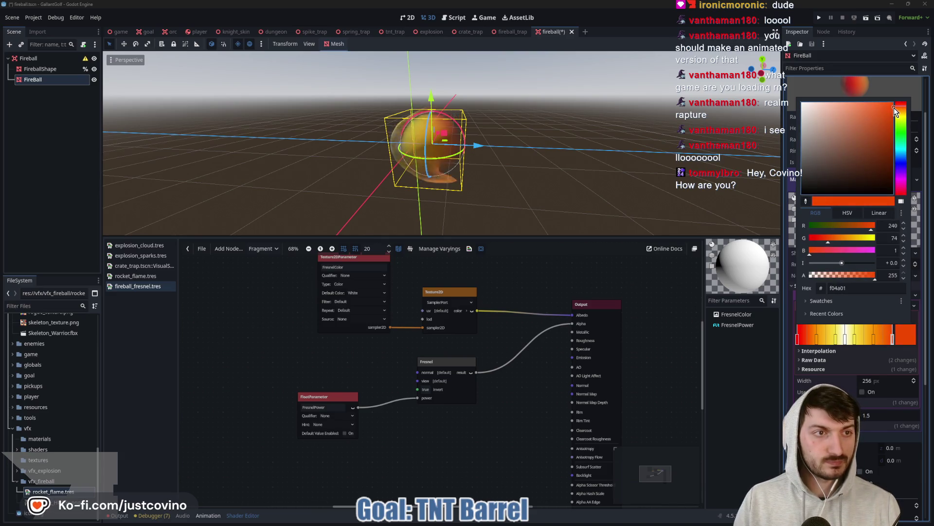
click(903, 108)
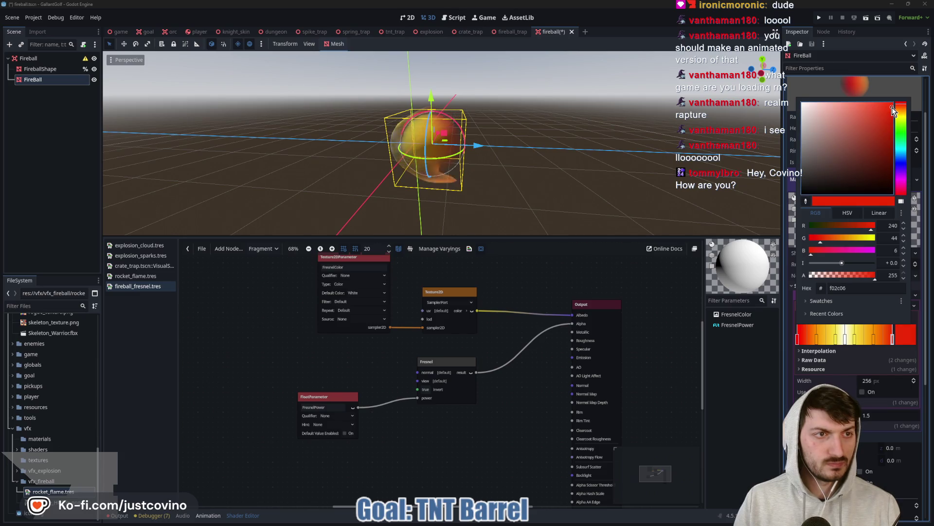
click(839, 288)
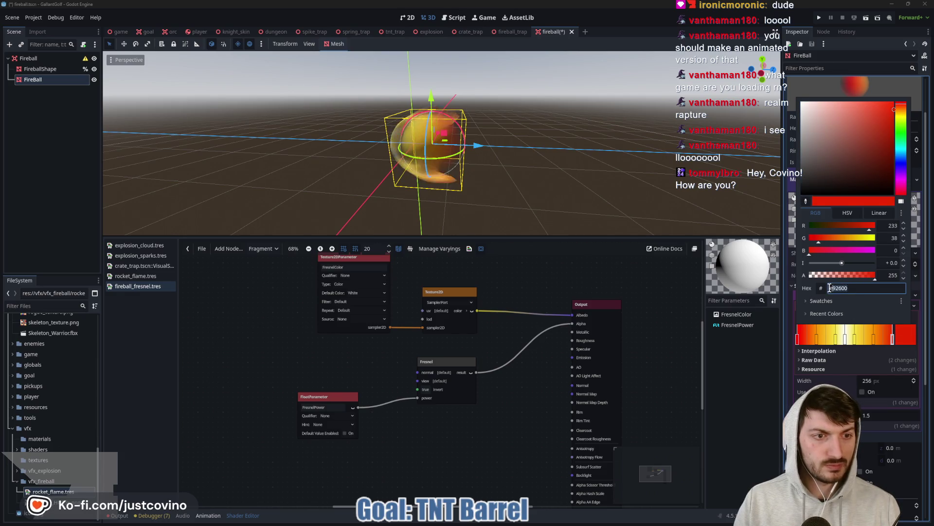
click(797, 344)
click(903, 338)
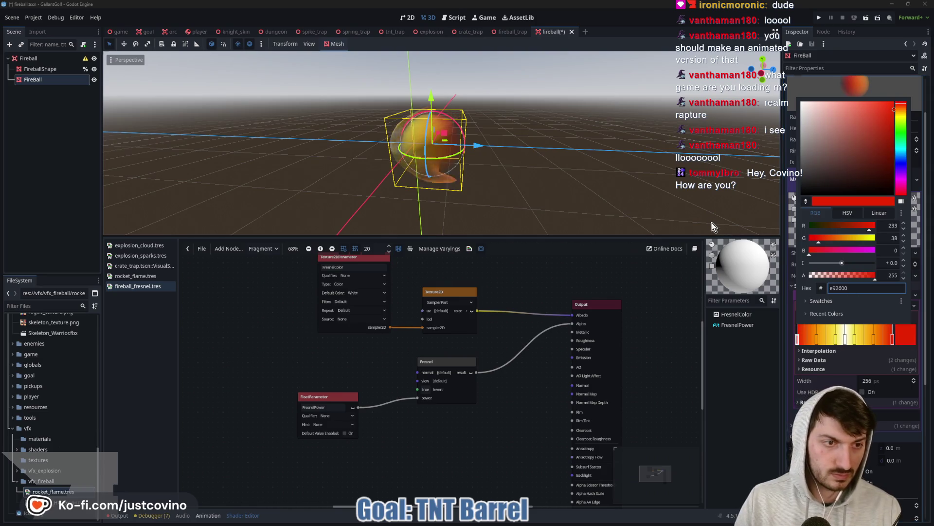
click(643, 181)
key(ctrl+s)
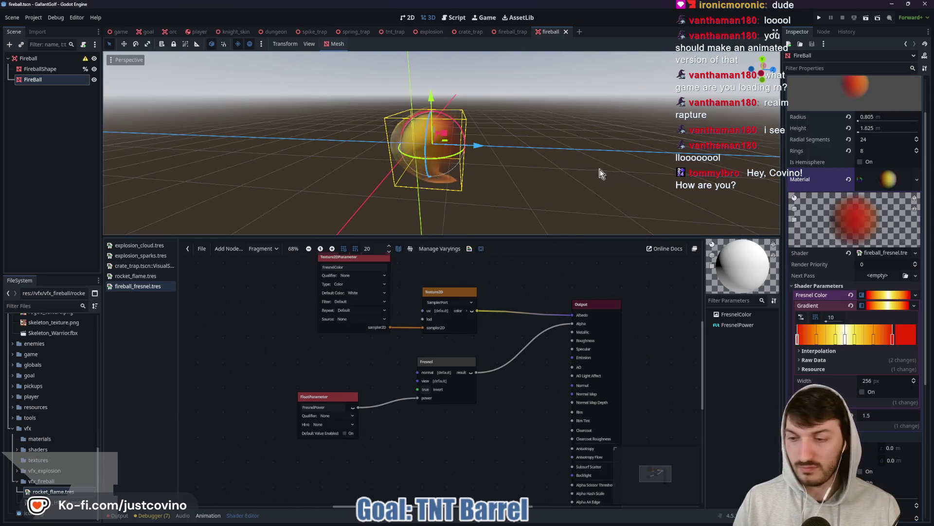
Darken the gradient's yellow stop to cdbd3b.
click(836, 340)
click(903, 337)
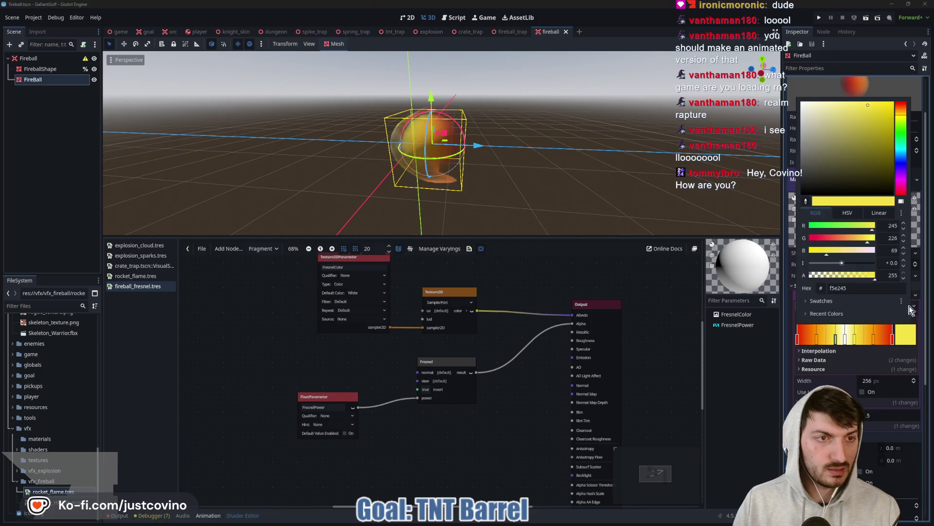
drag(867, 105, 867, 120)
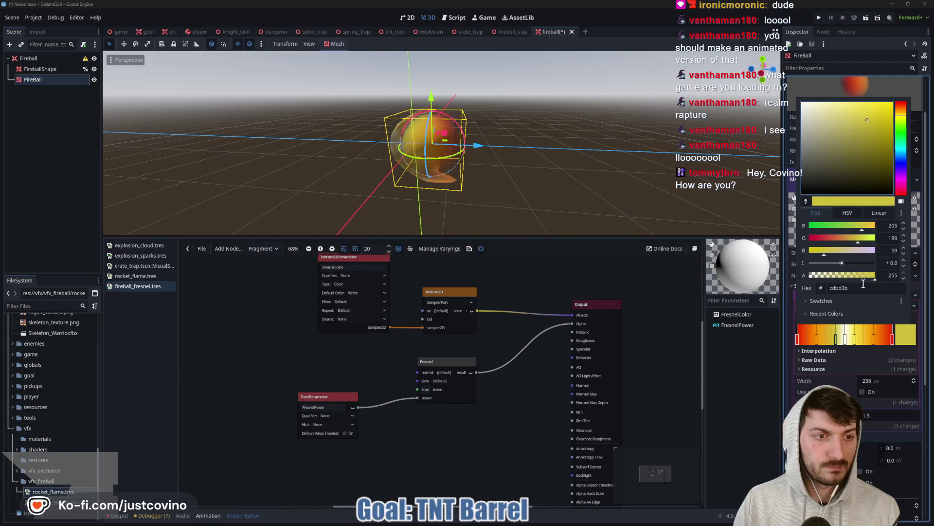
click(856, 341)
click(908, 337)
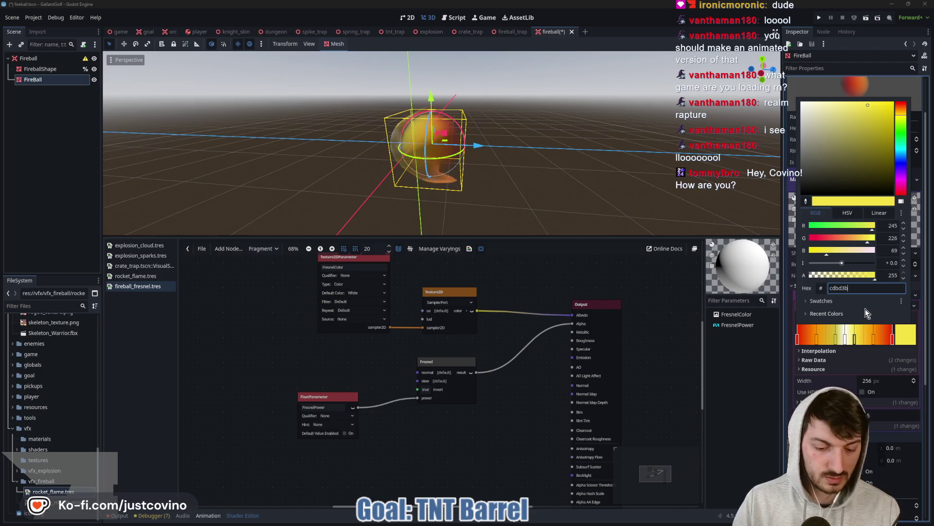
key(Return)
click(846, 340)
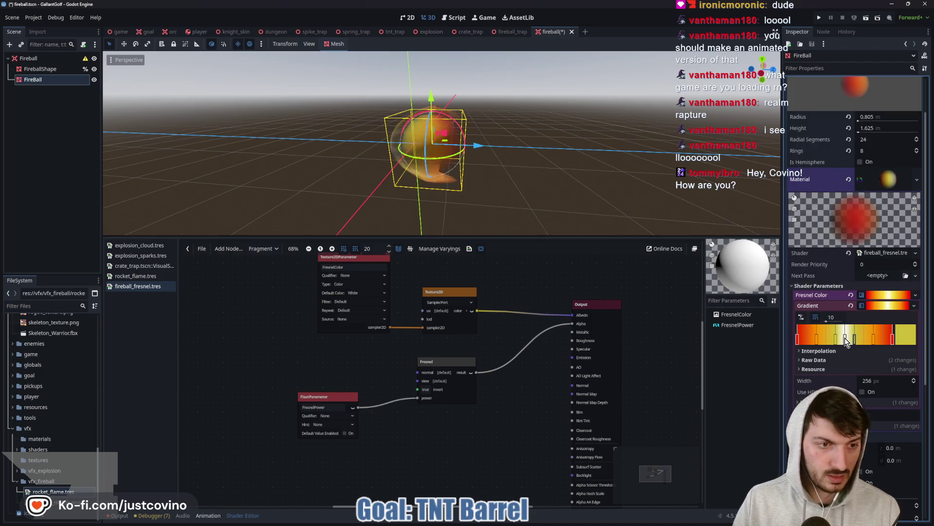
Change the white gradient stop to a warm pale cream and save the fireball scene.
click(907, 338)
click(803, 103)
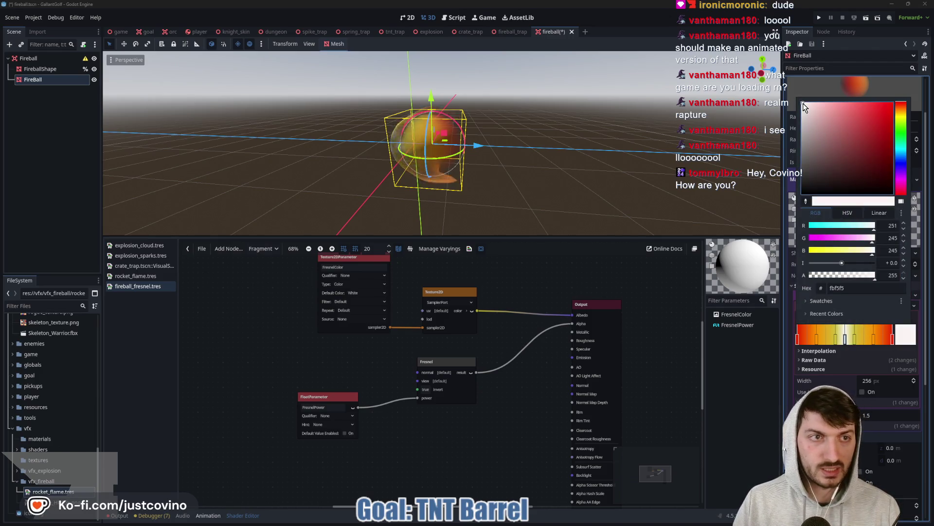
click(901, 119)
drag(901, 120, 901, 116)
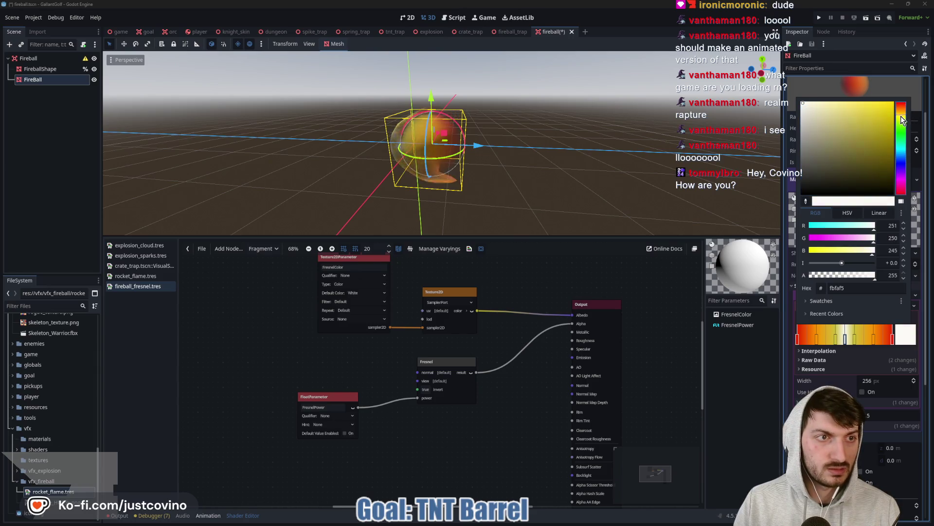
click(815, 105)
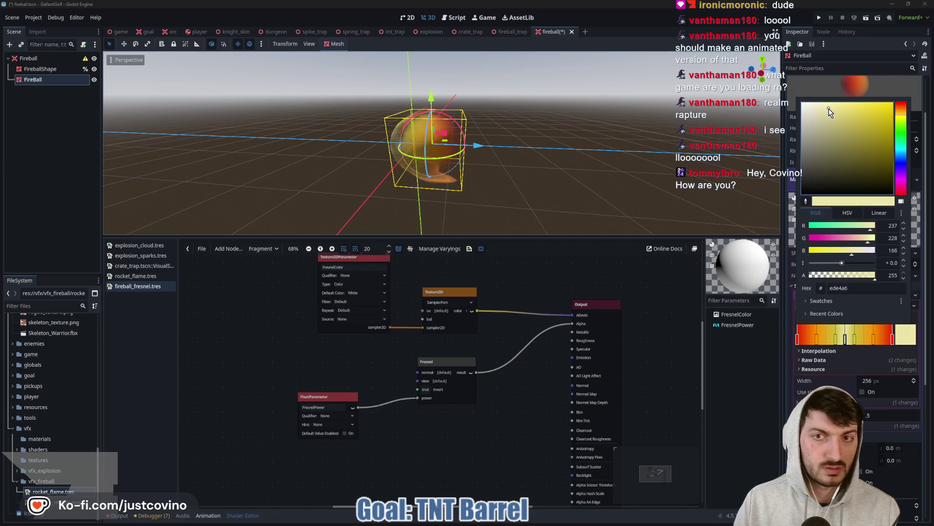
click(734, 139)
mouse_move(705, 141)
mouse_down()
mouse_move(734, 139)
mouse_move(664, 158)
mouse_move(537, 167)
mouse_move(581, 161)
mouse_up()
key(ctrl+s)
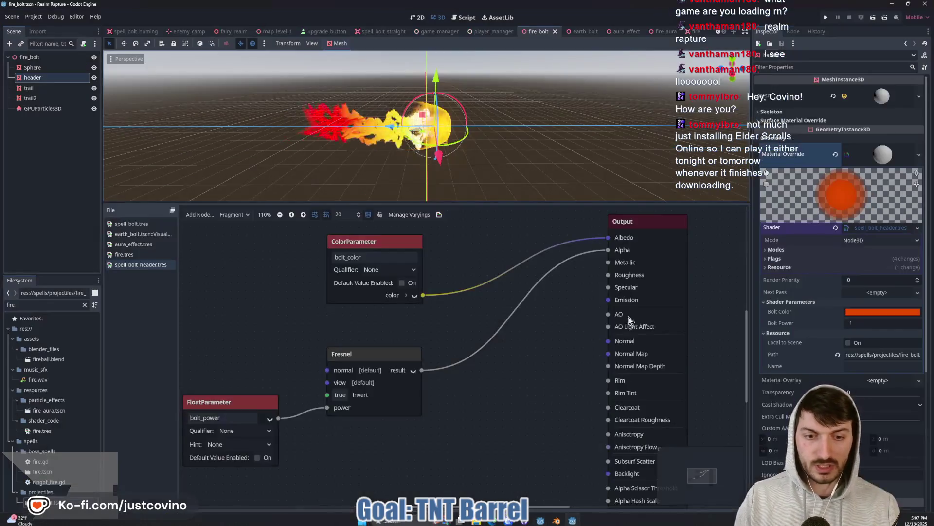
Close the Realm Rapture Godot window and orbit around the fireball in the remaining editor.
click(926, 6)
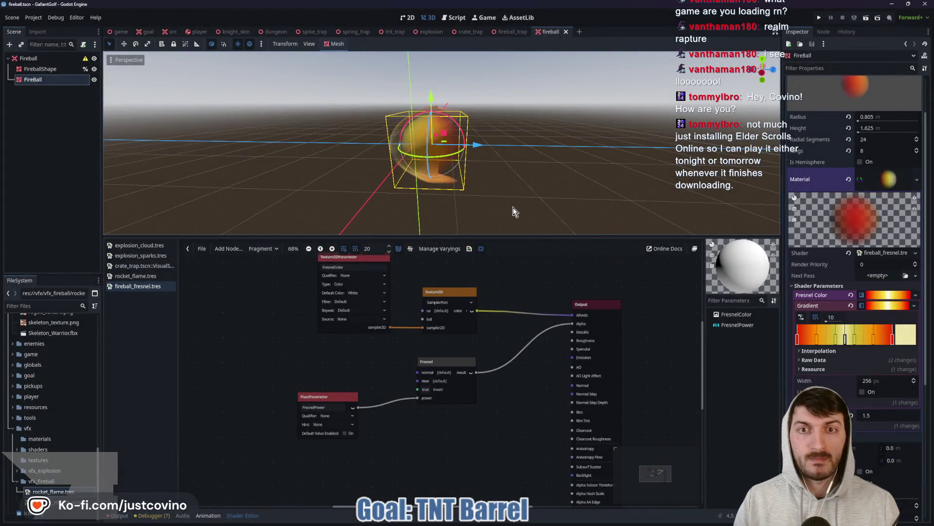
mouse_move(513, 208)
mouse_down()
mouse_move(539, 176)
mouse_move(560, 170)
mouse_move(534, 189)
mouse_up()
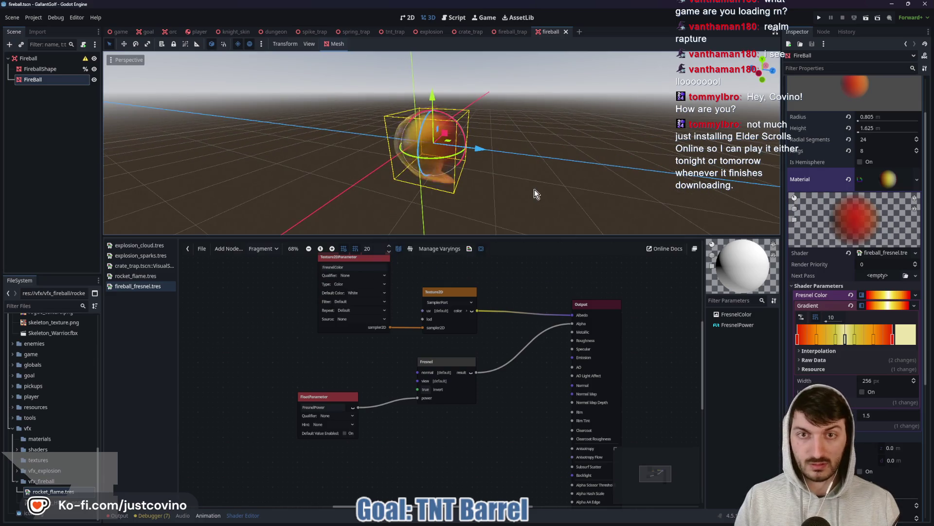
mouse_move(396, 171)
mouse_down()
mouse_move(355, 180)
mouse_move(435, 197)
mouse_up()
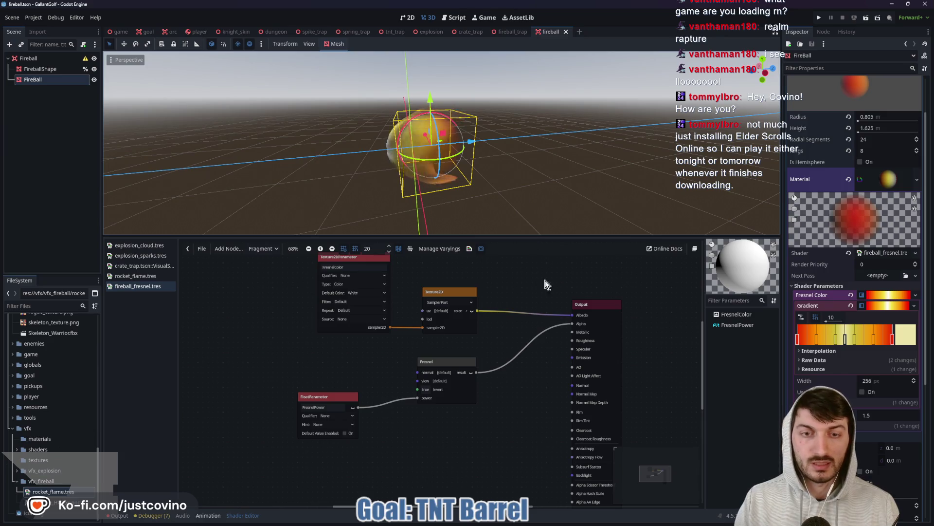
Browse to Desktop > Godot Games > cpr_scenario > CPR-Mini-Game > shaders in File Explorer.
mouse_move(486, 521)
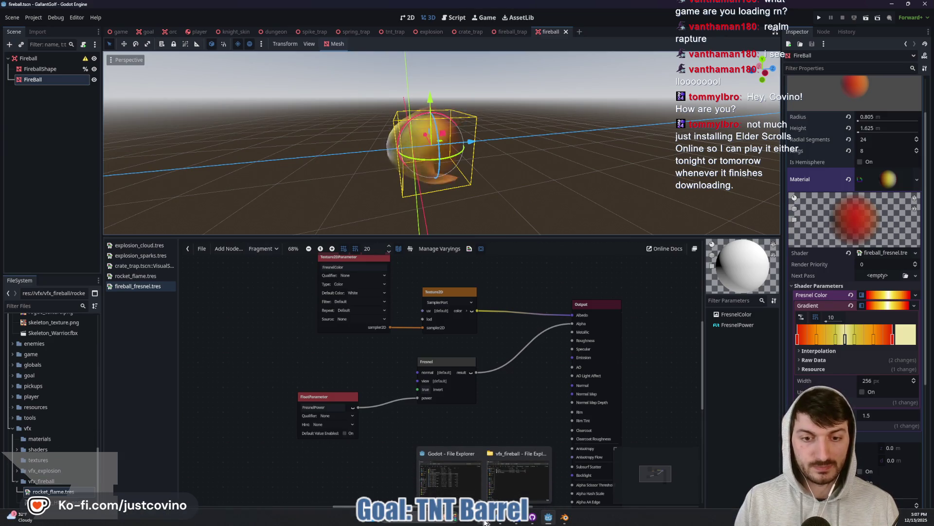
mouse_move(565, 517)
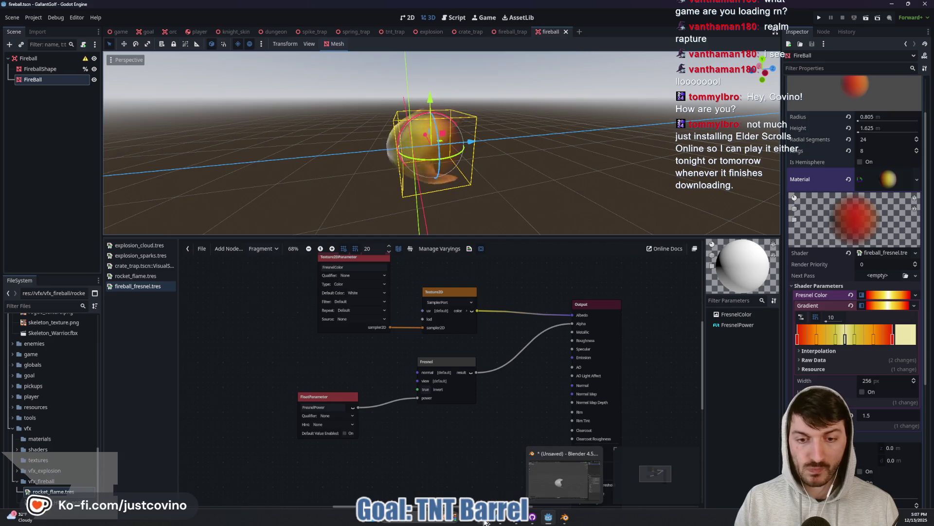
click(486, 453)
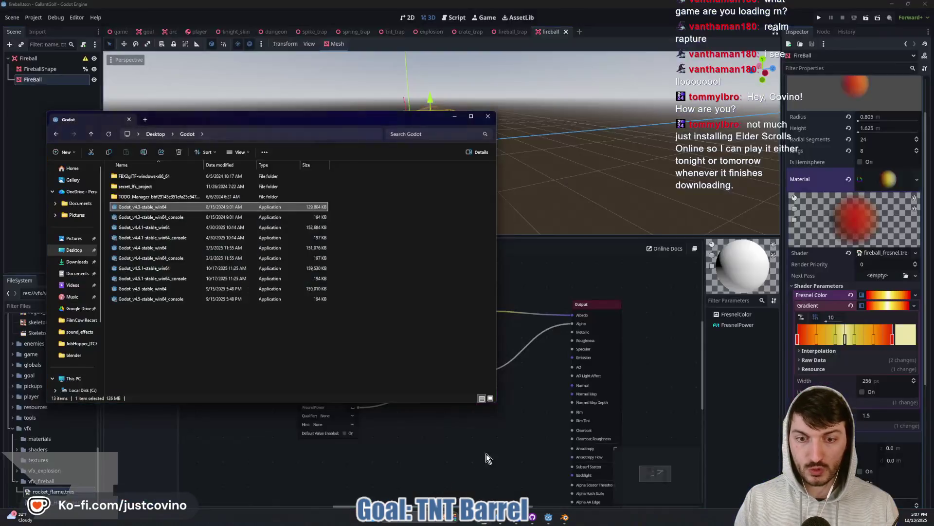
click(75, 253)
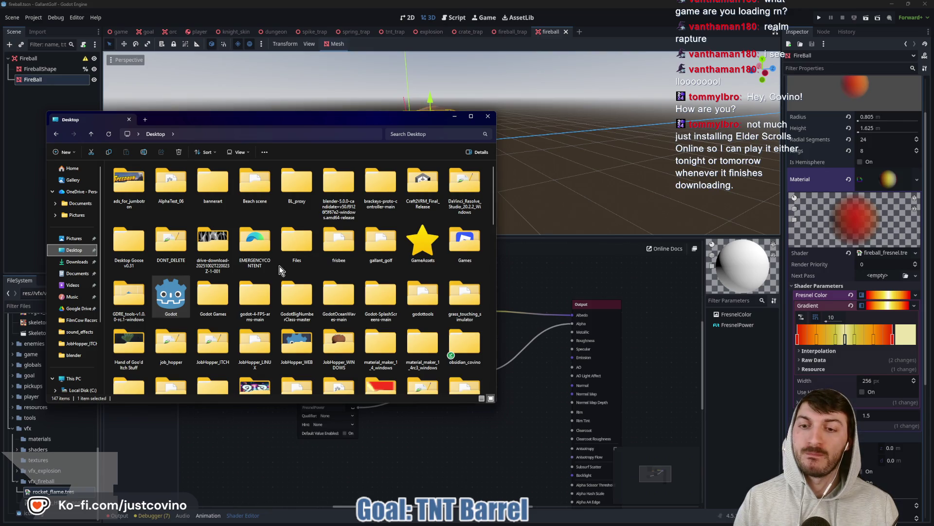
double_click(217, 295)
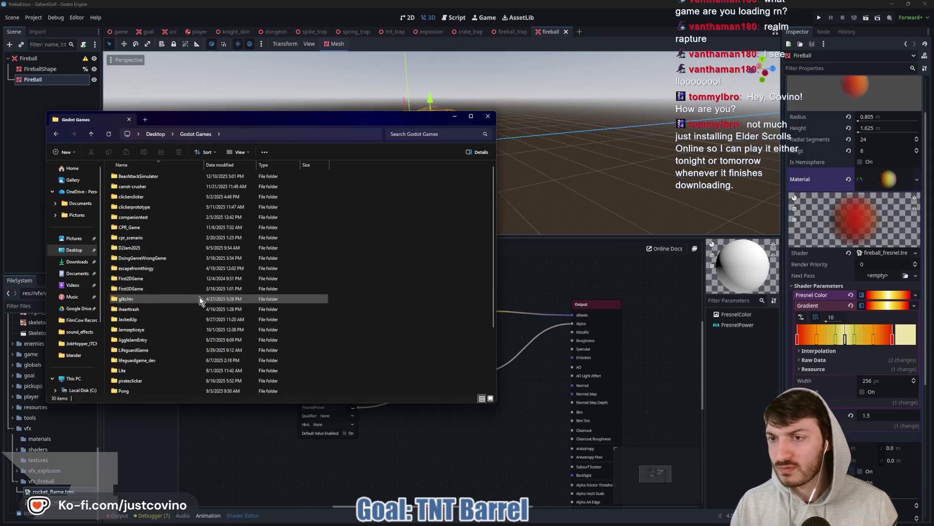
click(148, 227)
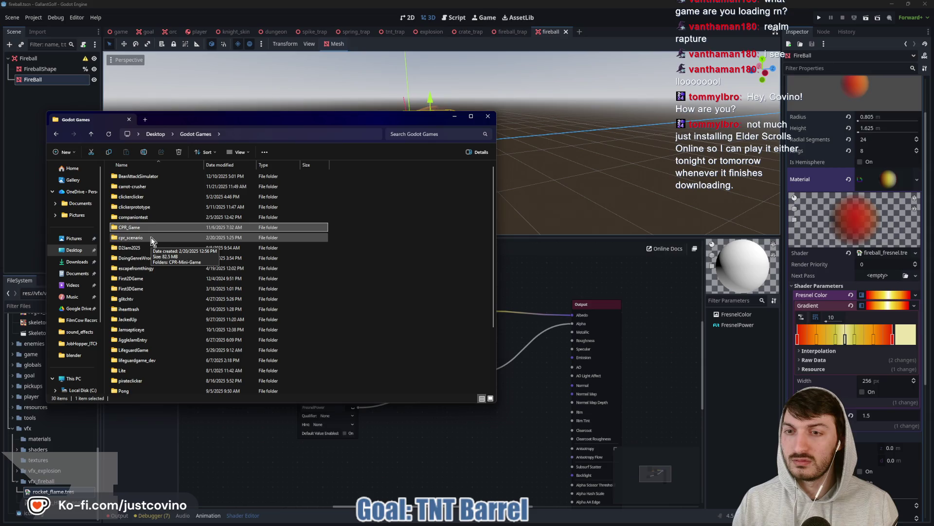
double_click(153, 226)
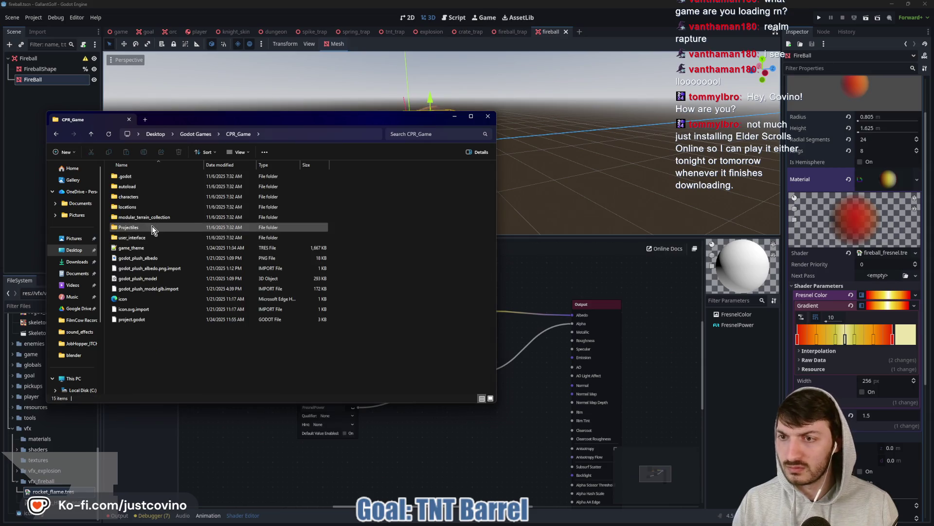
double_click(137, 227)
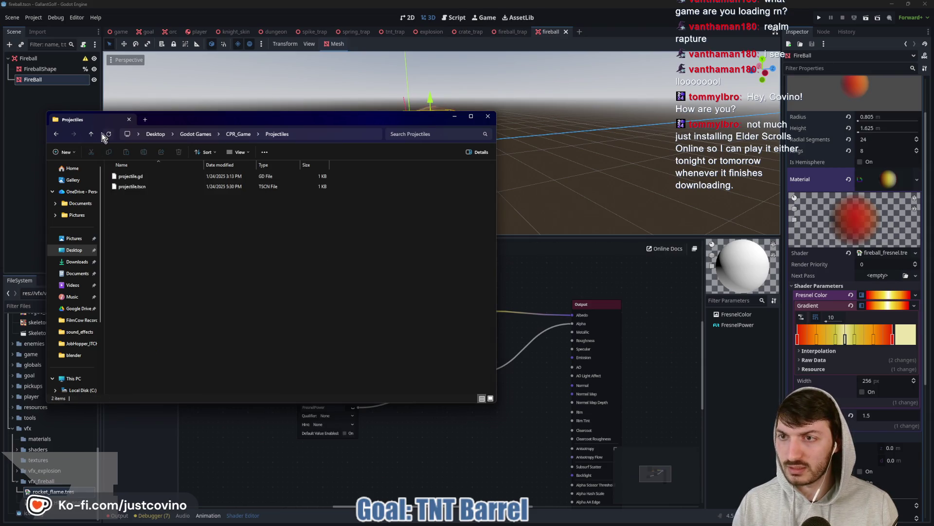
key(alt+Up)
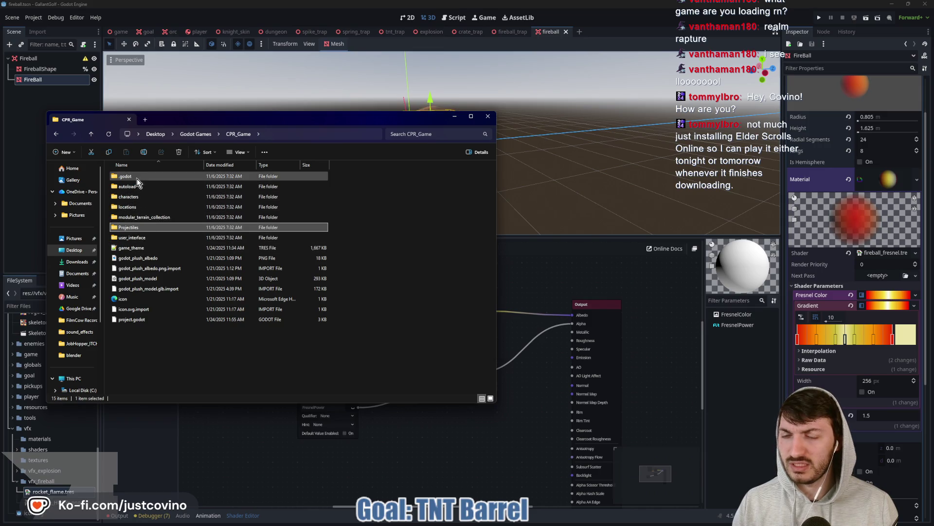
click(91, 134)
double_click(142, 237)
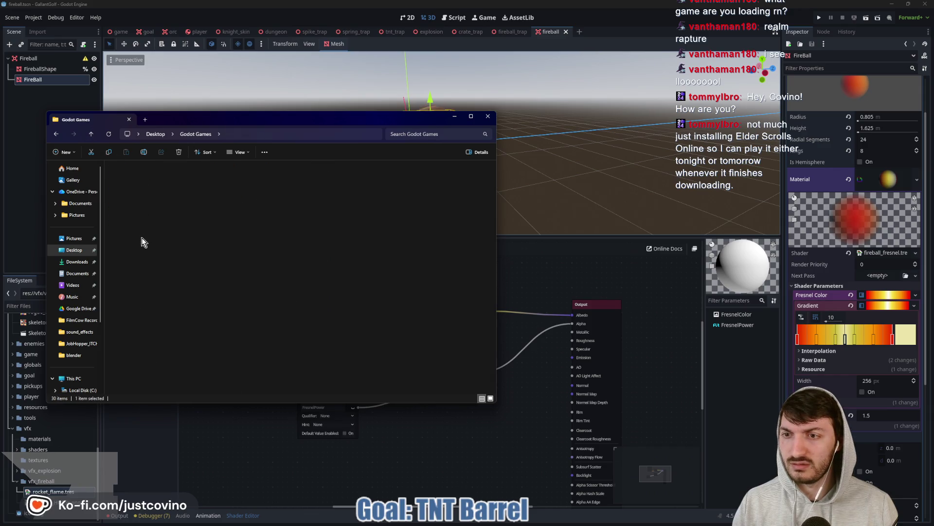
double_click(148, 178)
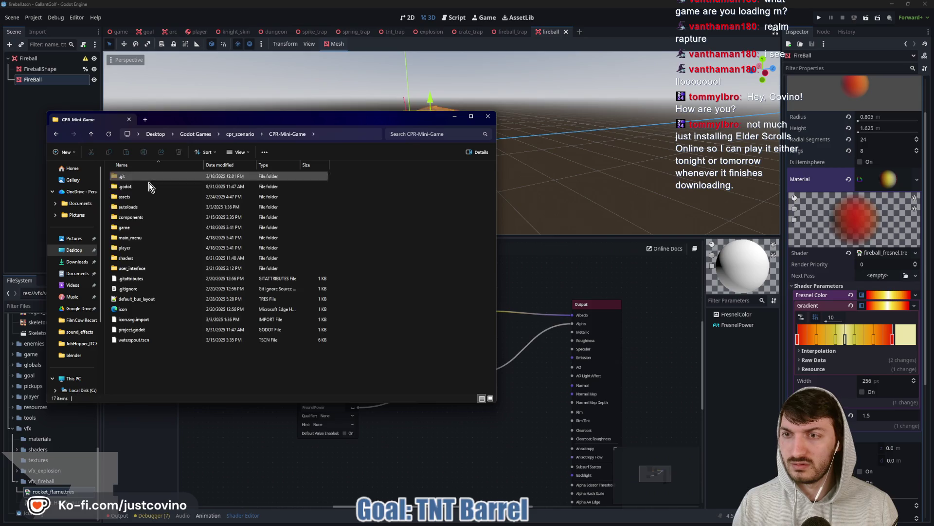
double_click(142, 258)
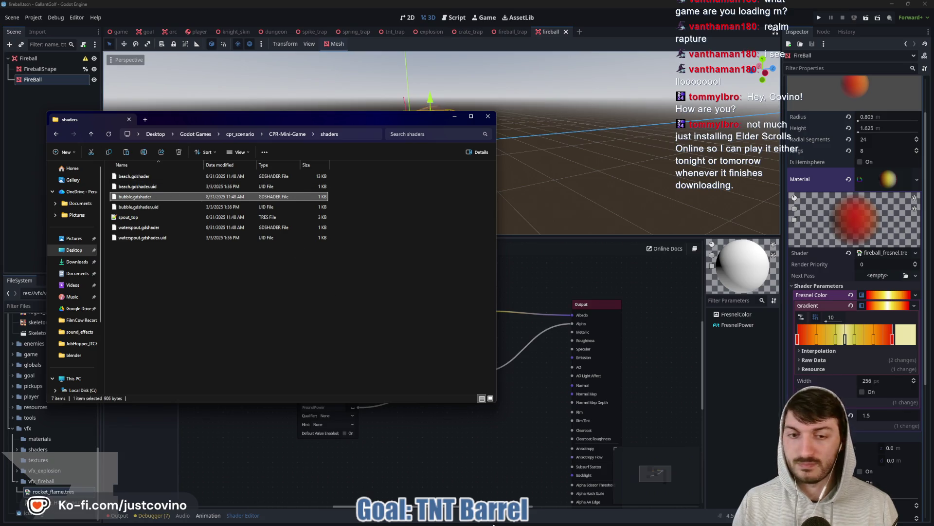
Paste bubble.gdshader into gallant_golf's vfx\shaders folder and return to Godot.
mouse_move(487, 522)
click(519, 475)
click(544, 223)
click(487, 124)
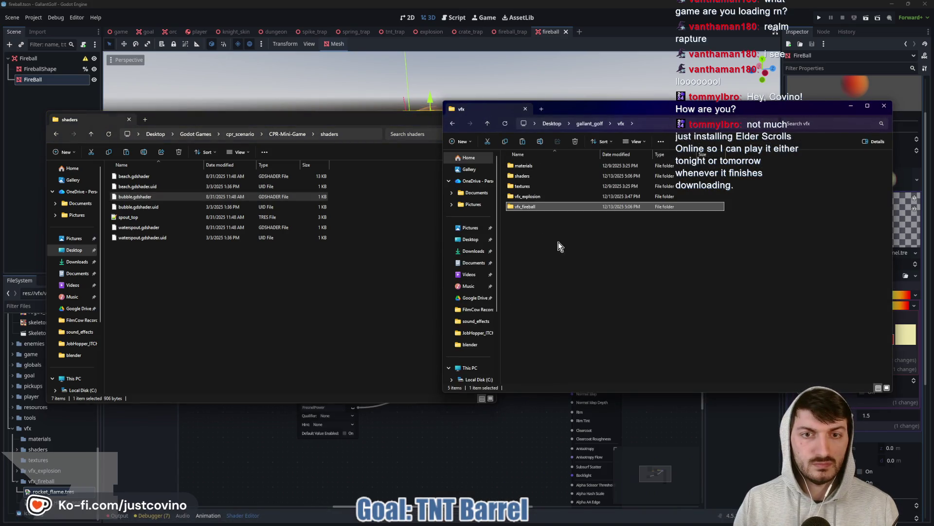
double_click(523, 175)
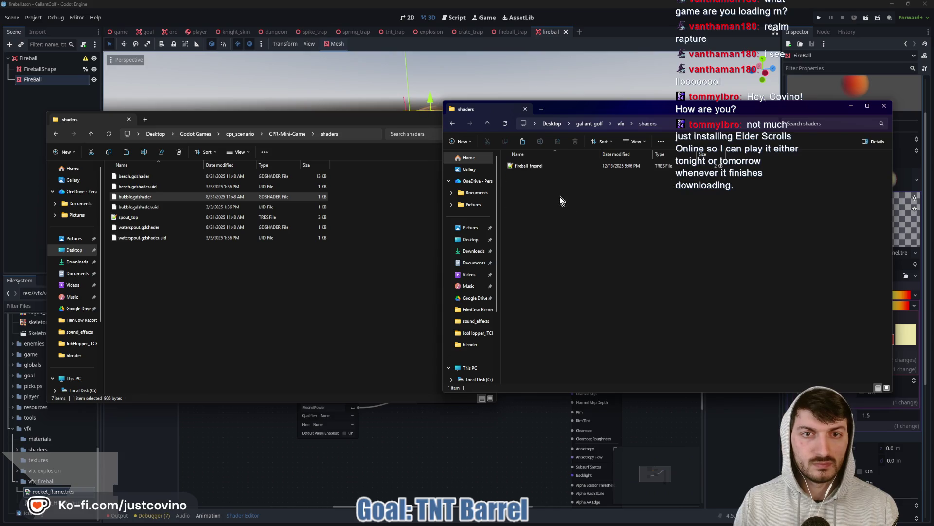
click(524, 142)
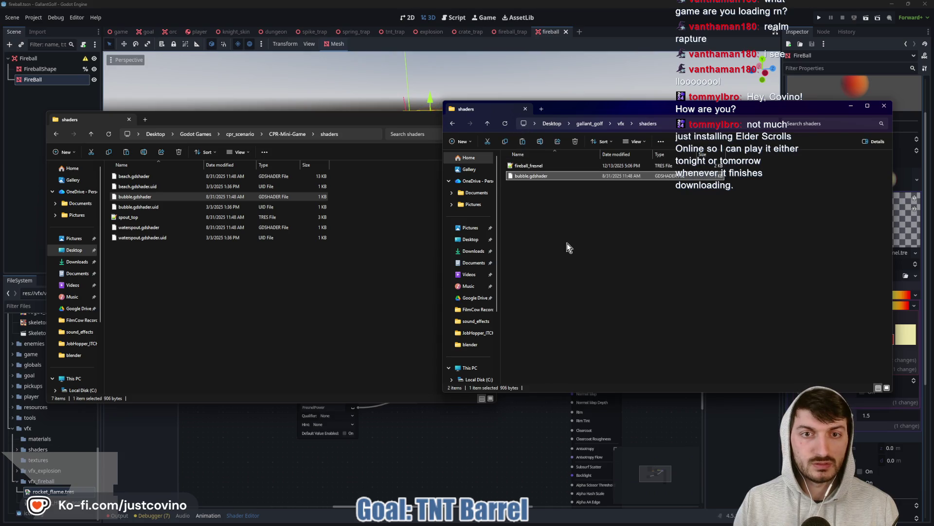
click(30, 209)
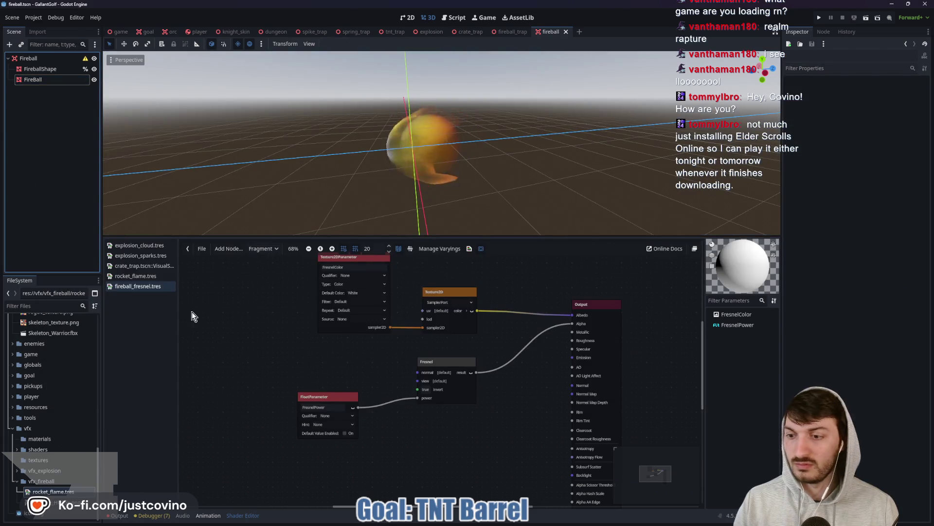
Give the FireBall material a Next Pass ShaderMaterial loading bubble.gdshader, with Shader Parameters expanded.
click(47, 83)
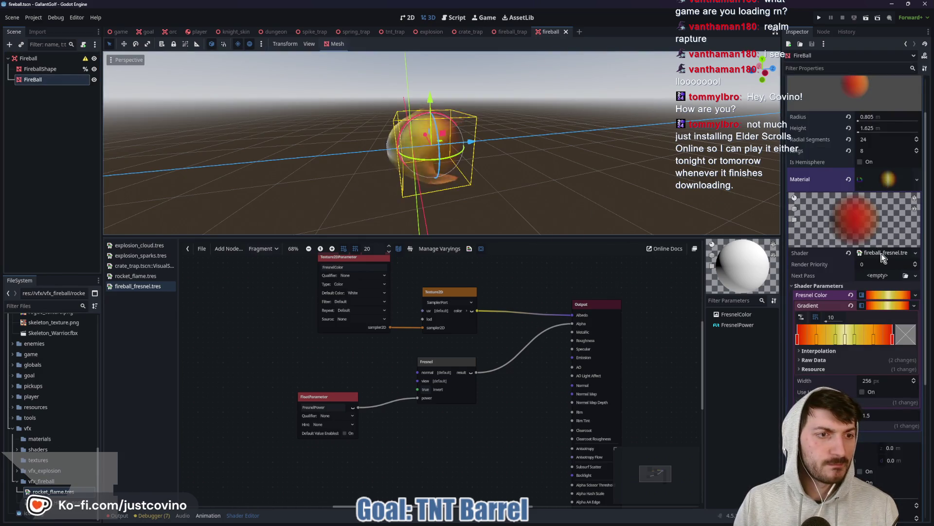
click(875, 275)
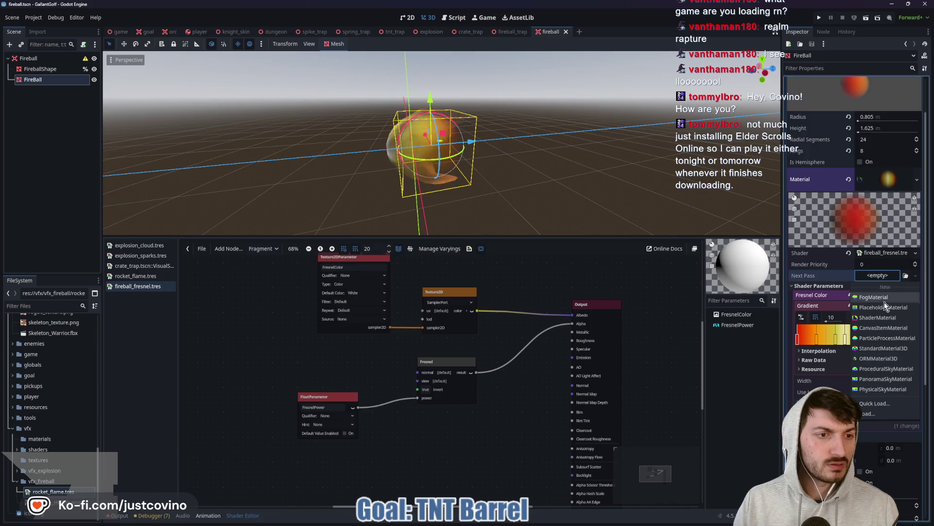
click(883, 317)
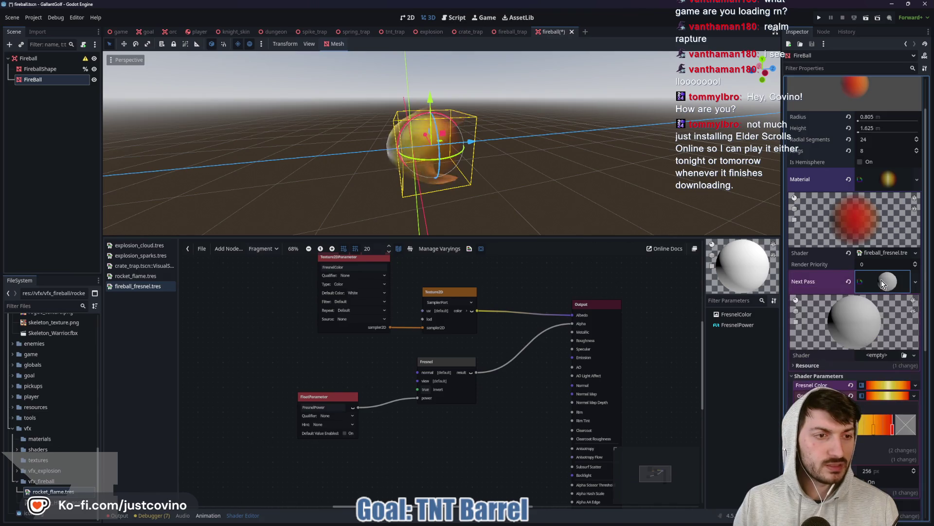
click(882, 355)
click(892, 375)
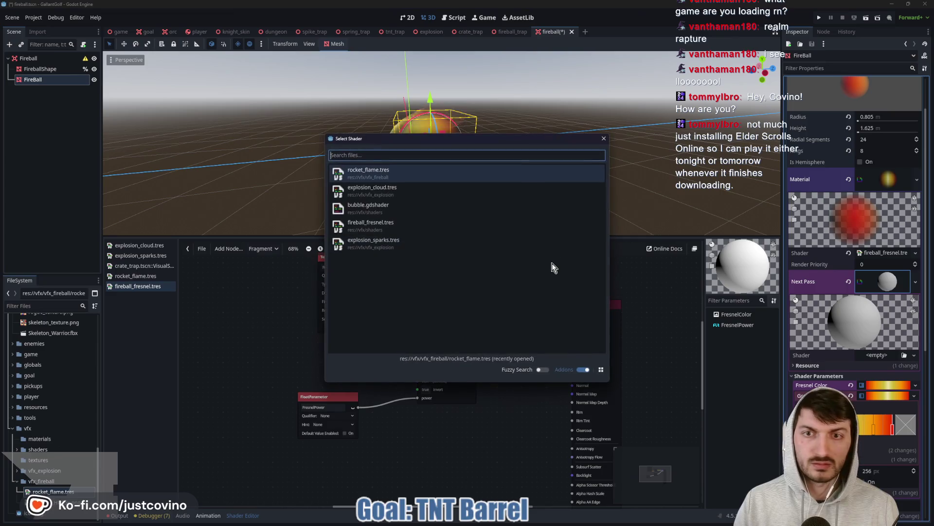
click(378, 208)
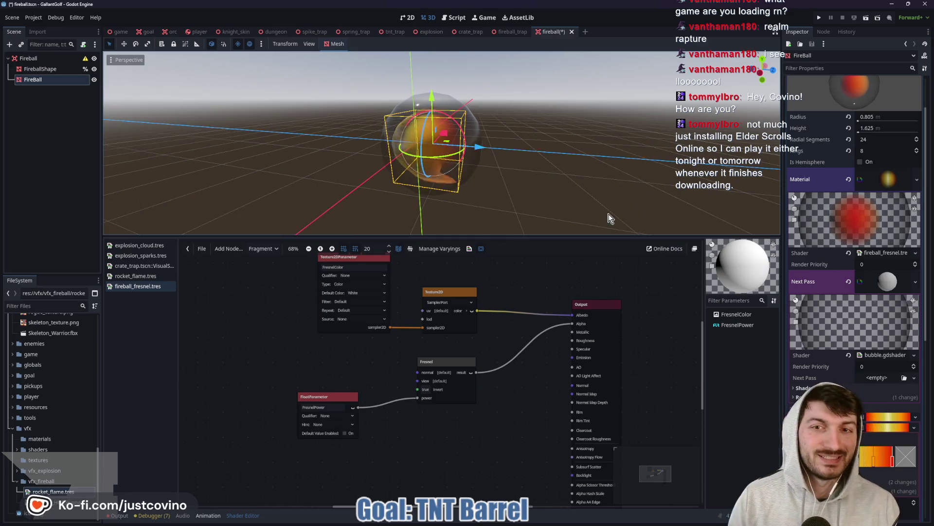
click(890, 388)
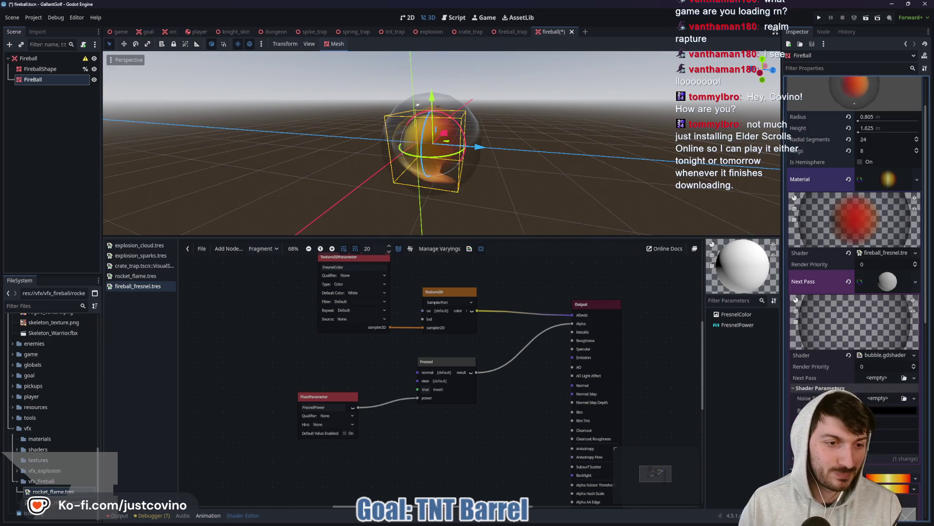
Make the bubble layer's colour orange (d57e0e).
click(884, 410)
click(915, 201)
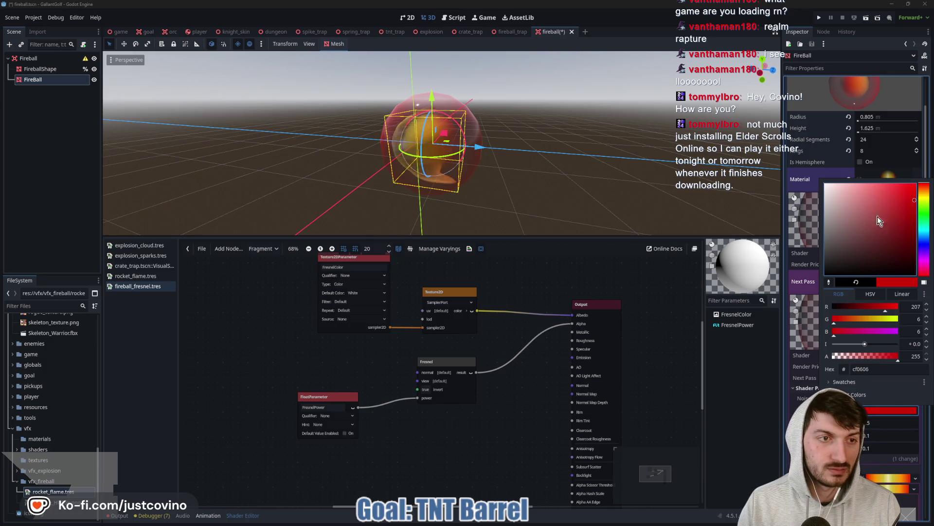
click(924, 191)
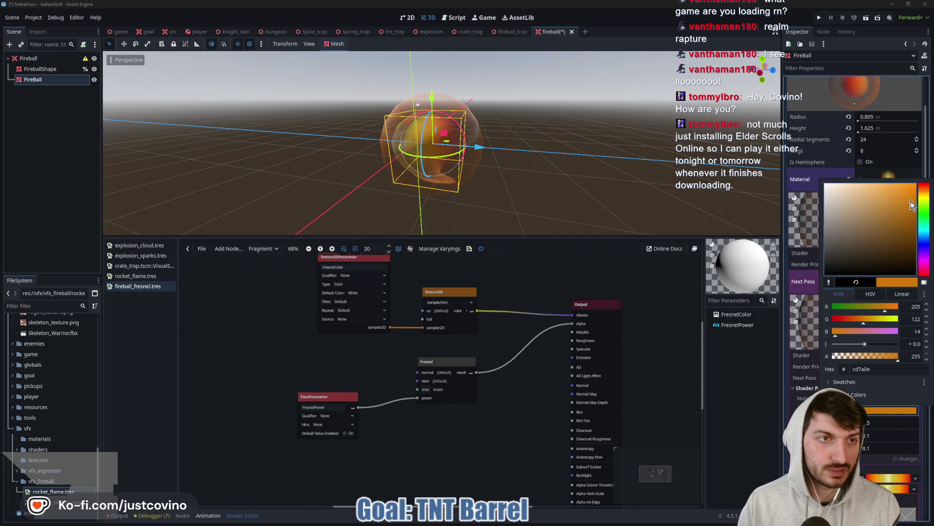
click(886, 408)
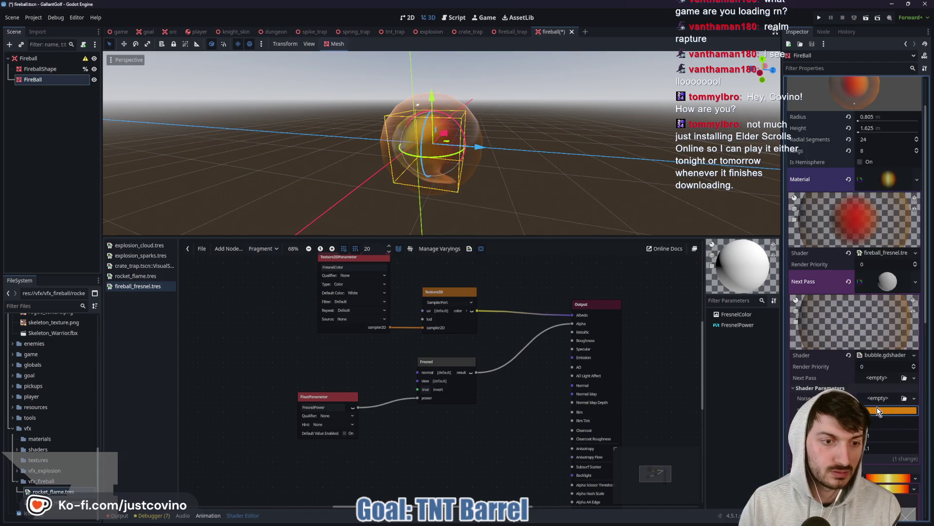
Drag the bubble shader parameters to -0.125 and 0.22 and enlarge the 3D viewport.
drag(899, 425, 877, 425)
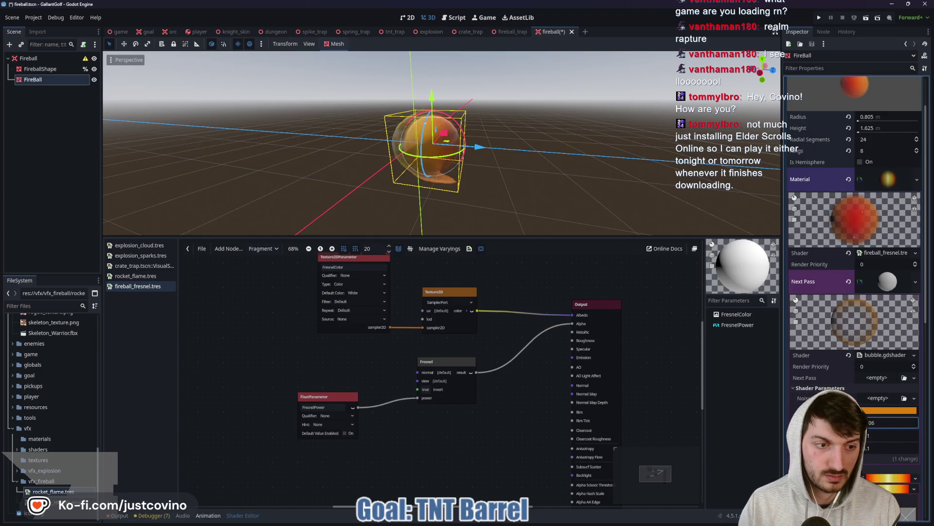
drag(876, 425, 869, 425)
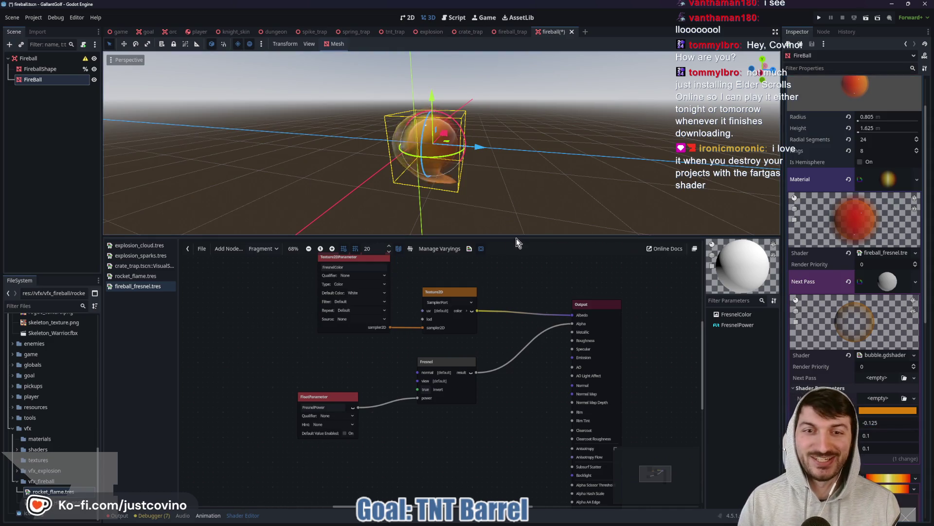
drag(511, 237, 540, 398)
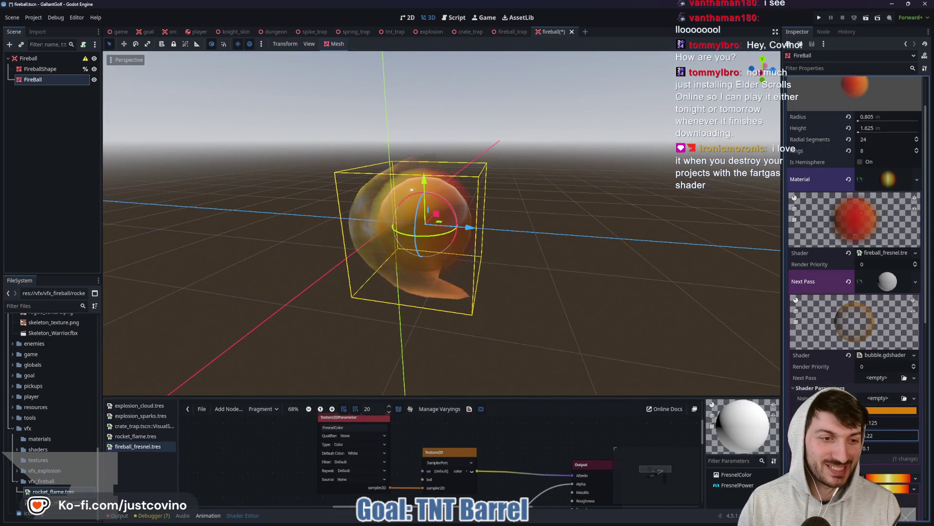
Replace a trial NoiseTexture2D with the project's cloudy noise texture in the Noise slot.
click(893, 484)
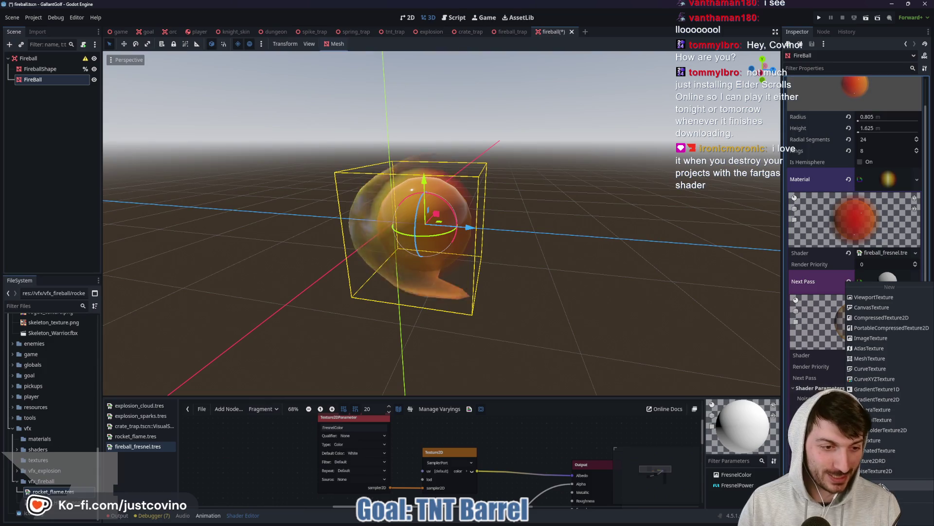
click(882, 471)
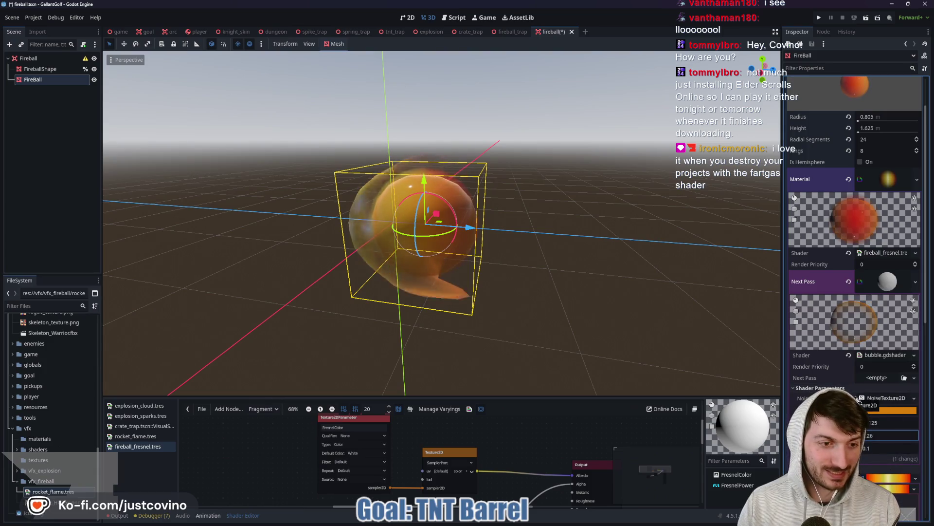
right_click(878, 398)
click(856, 336)
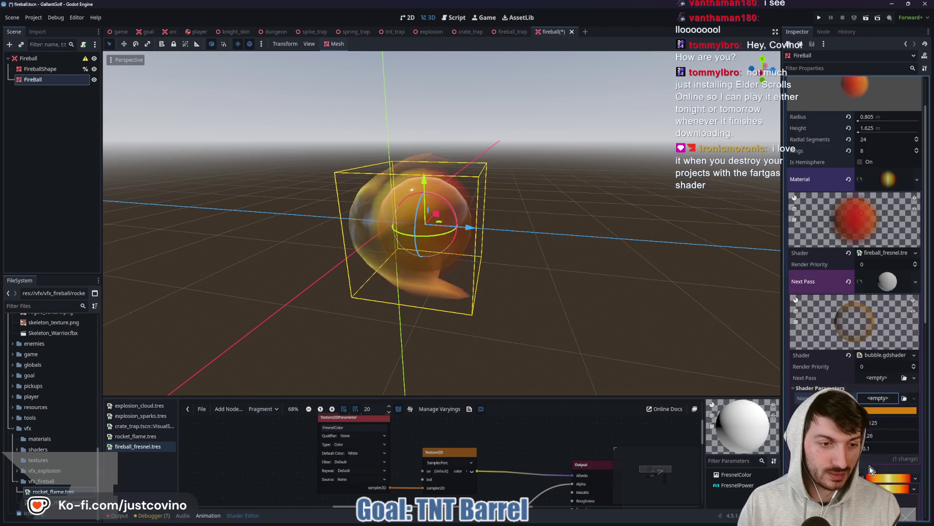
click(904, 398)
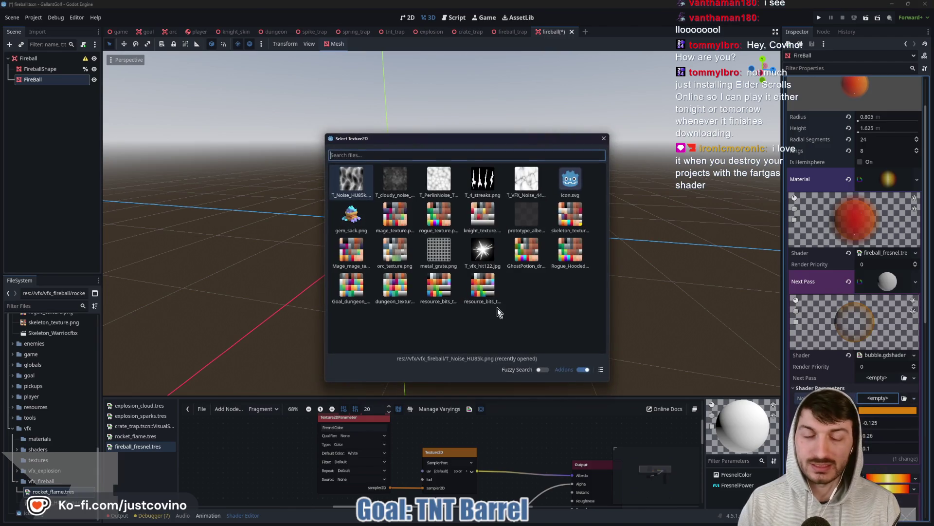
double_click(395, 180)
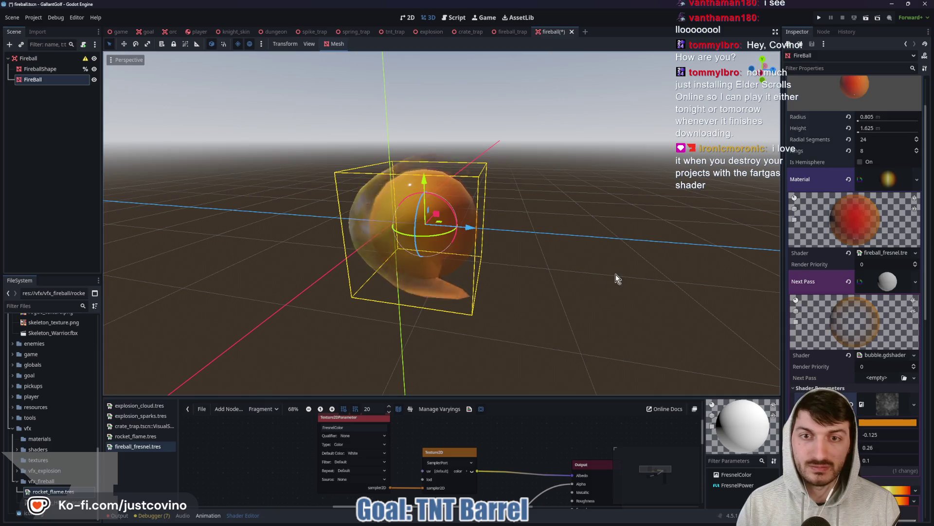
Adjust the bubble parameters, bringing the height value to -0.405, then show the noise texture choices.
click(875, 448)
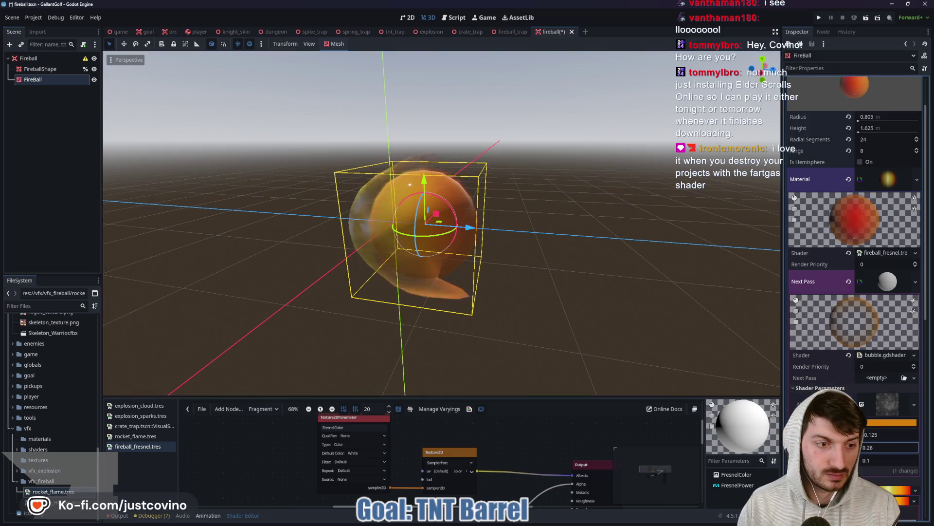
text(0.725)
drag(874, 448, 898, 449)
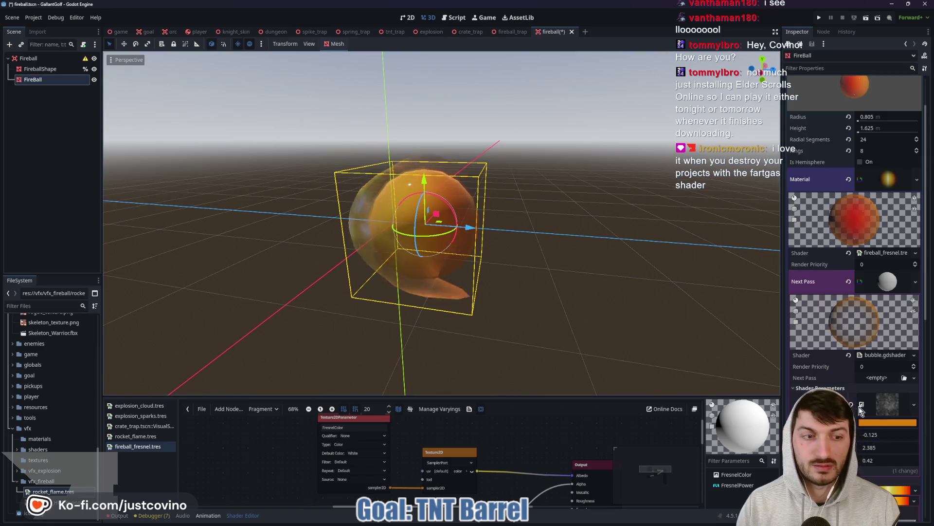
drag(876, 435, 868, 435)
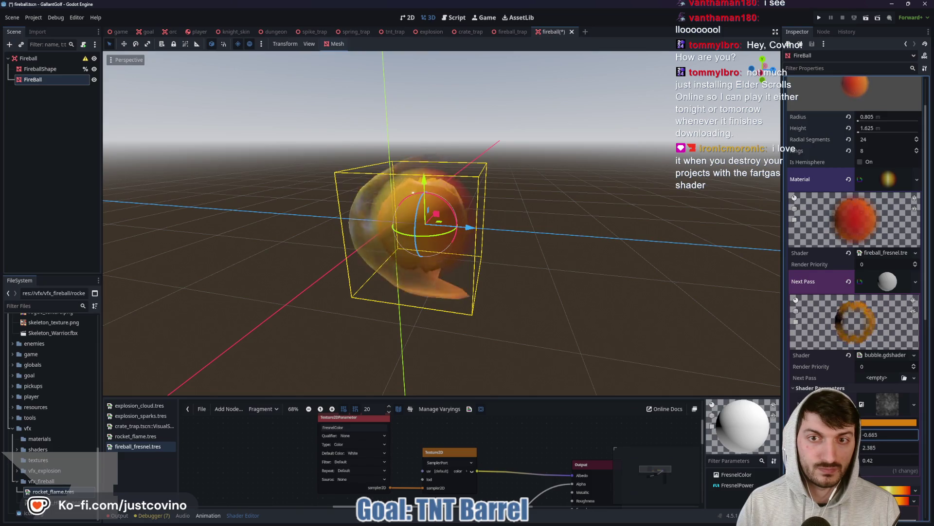
mouse_move(677, 349)
mouse_down()
mouse_move(617, 294)
mouse_move(712, 295)
mouse_move(585, 285)
mouse_up()
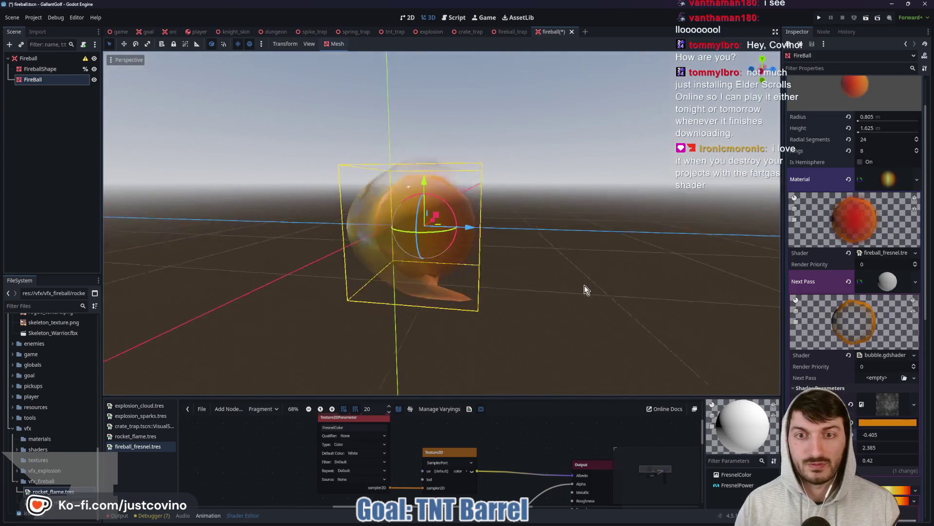
scroll(582, 290, down, 4)
scroll(544, 295, up, 2)
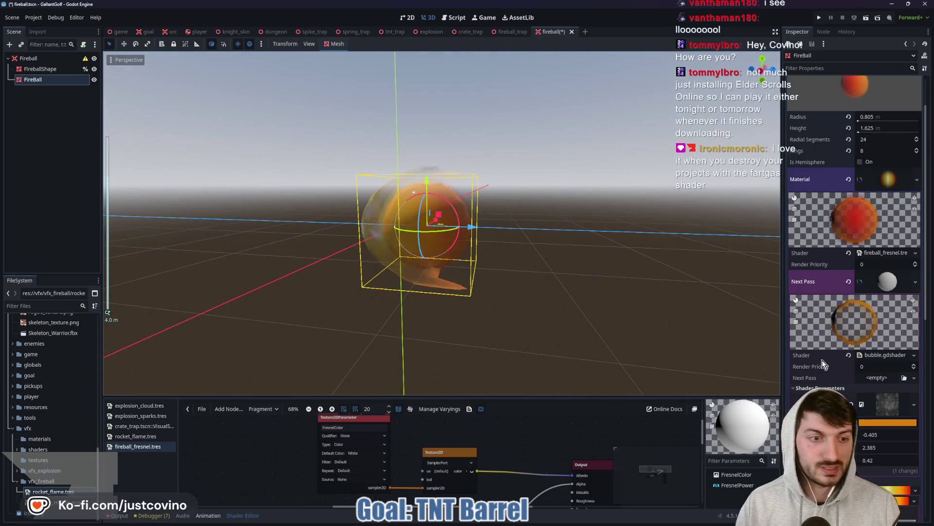
click(914, 405)
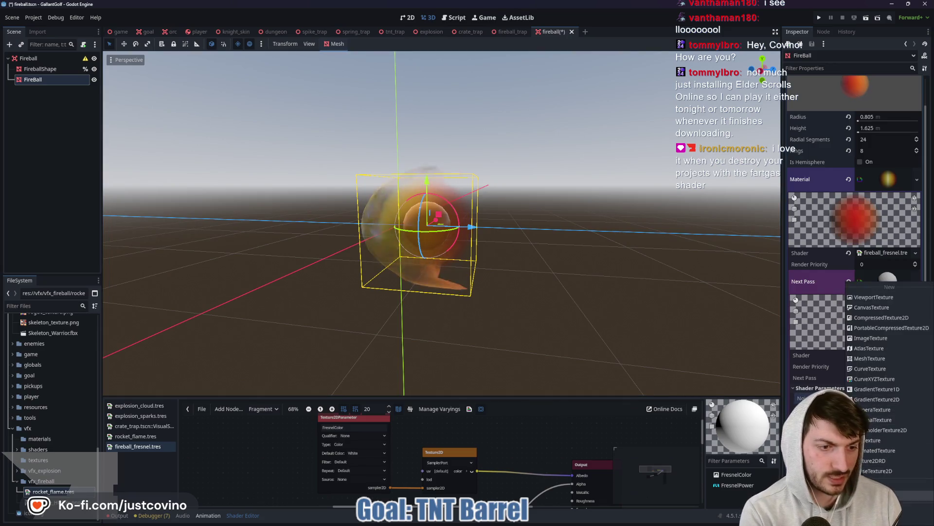
Load T_Noise_HU85k as the noise texture, with height multiplier -0.32 and animation speed 0.18.
click(871, 491)
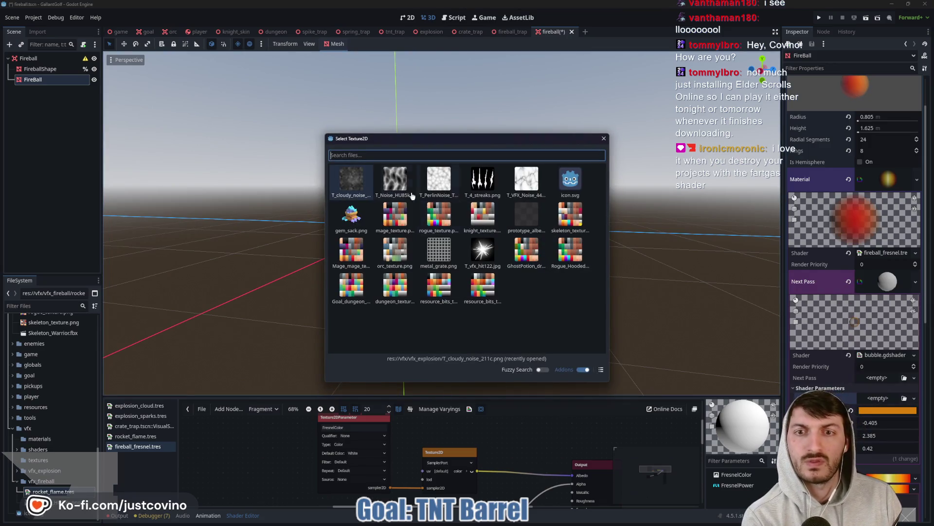
double_click(395, 179)
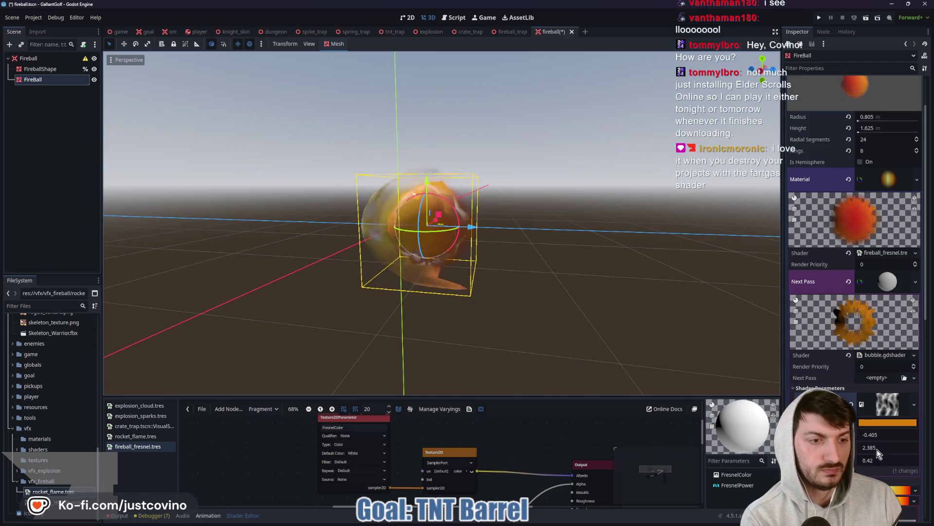
mouse_move(886, 434)
mouse_down()
mouse_move(900, 435)
mouse_move(863, 447)
mouse_move(882, 447)
mouse_up()
text(1)
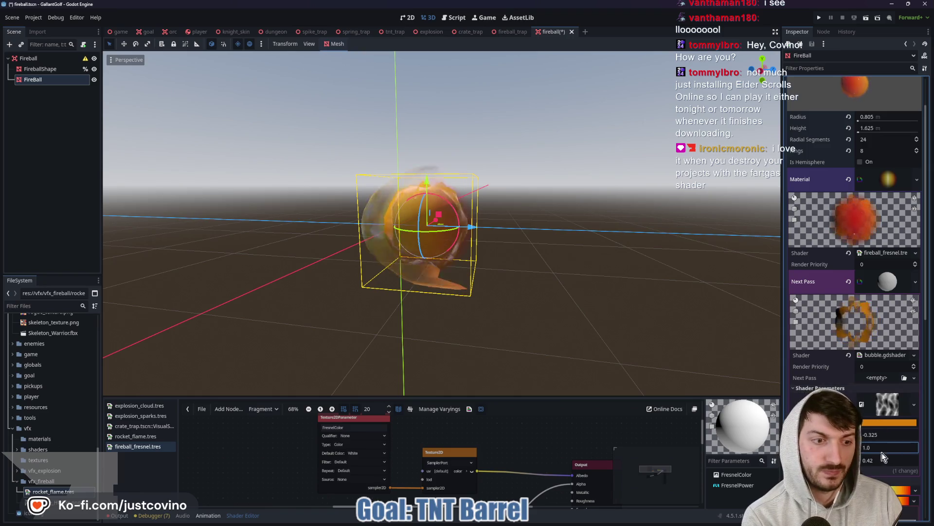
drag(881, 461, 863, 461)
mouse_move(617, 344)
mouse_down()
mouse_move(590, 305)
mouse_move(558, 297)
mouse_up()
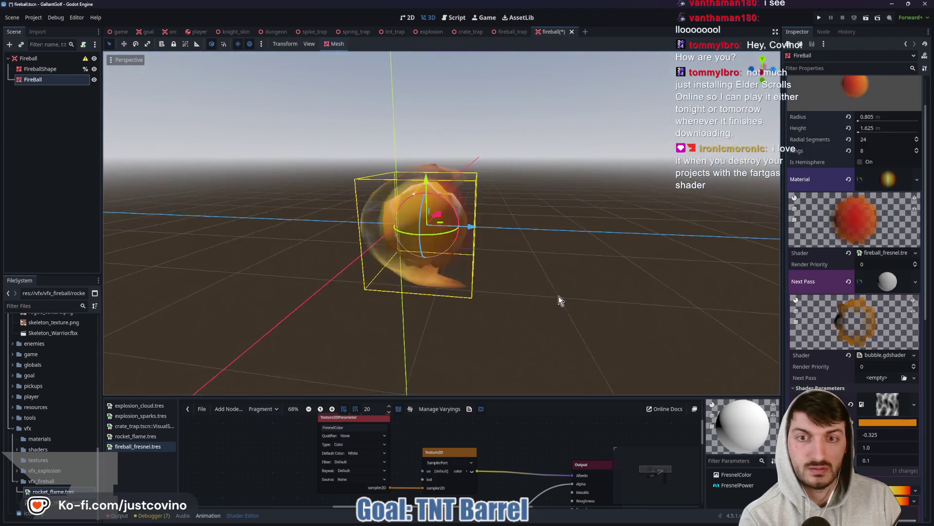
Swap in T_cloudy_noise_211c, set height multiplier -0.635 and noise sample size 0.145.
click(851, 404)
click(883, 398)
click(817, 474)
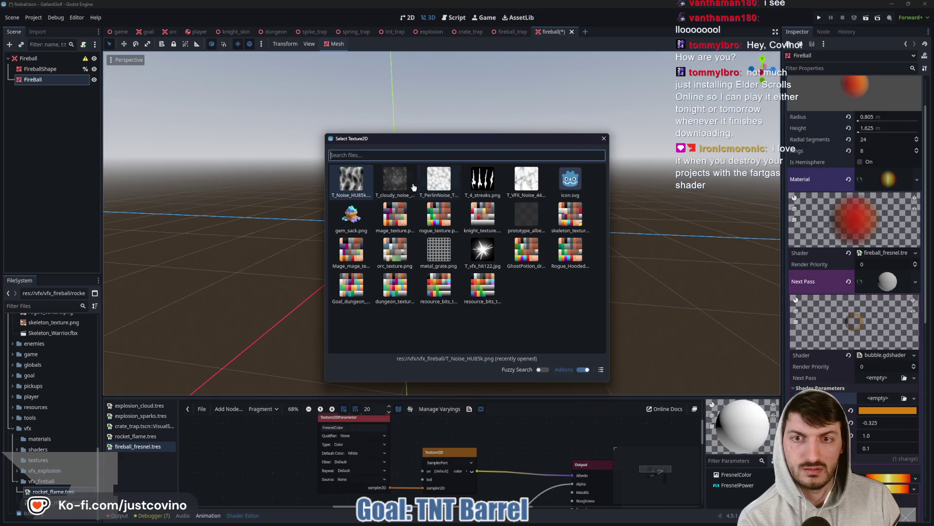
double_click(395, 180)
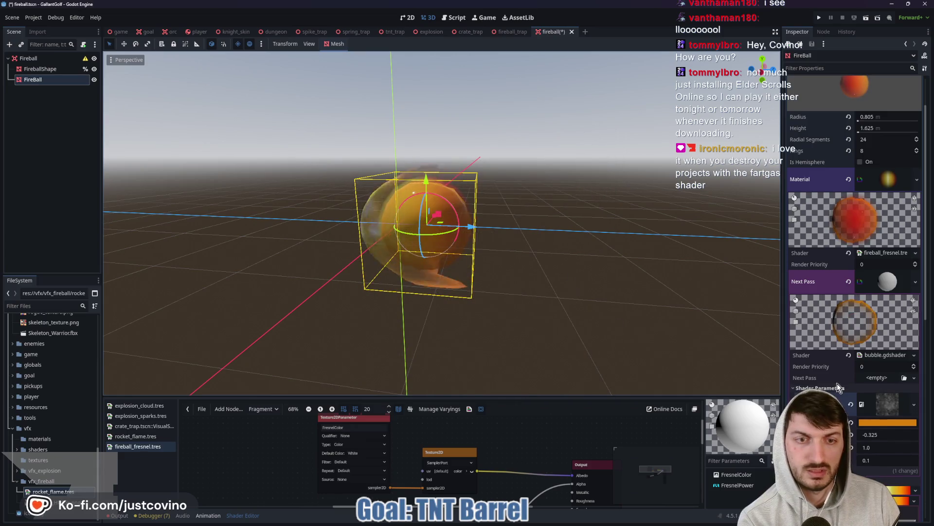
click(871, 437)
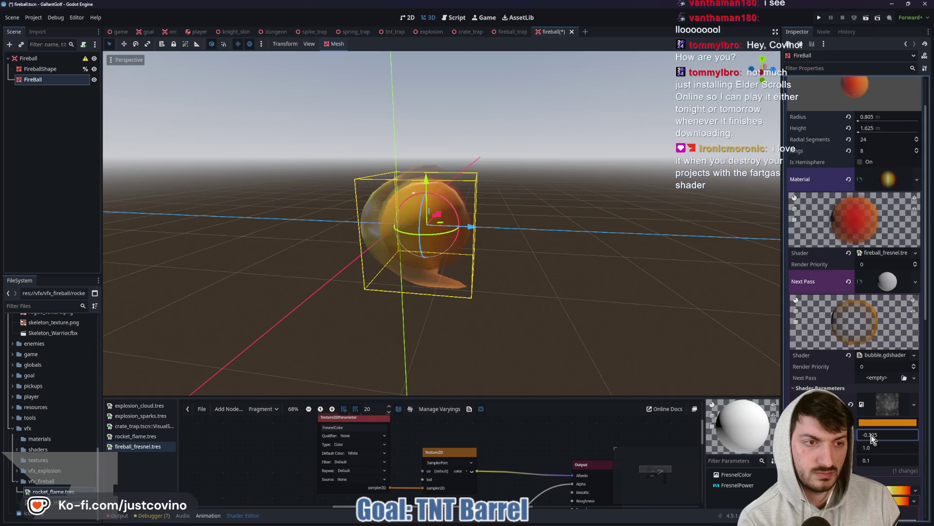
text(-0.29)
mouse_move(871, 435)
mouse_down()
mouse_move(880, 435)
mouse_move(861, 435)
mouse_up()
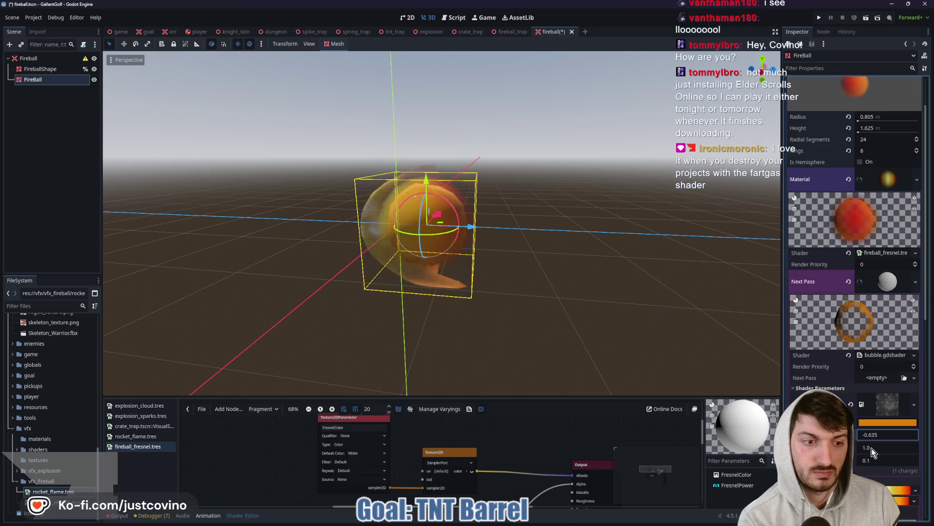
mouse_move(880, 448)
mouse_down()
mouse_move(861, 448)
mouse_move(881, 450)
mouse_up()
text(0.145)
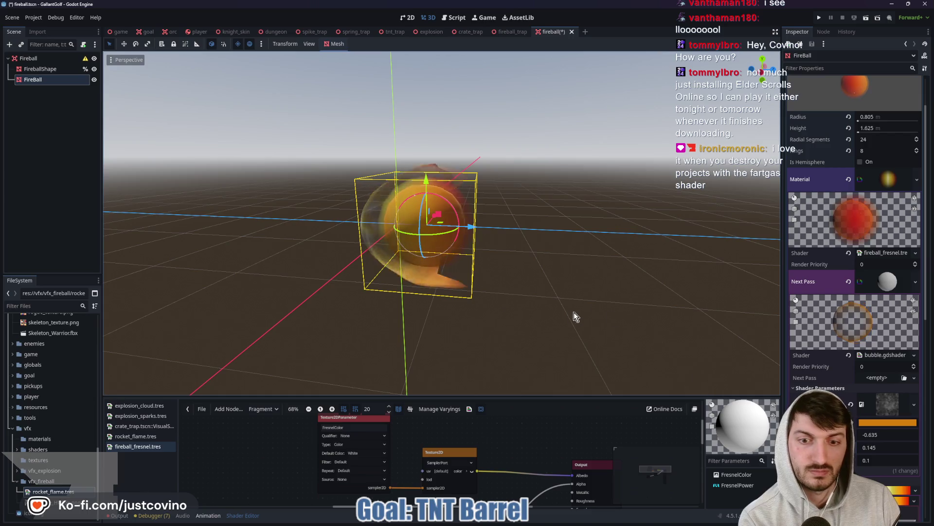
scroll(700, 355, down, 2)
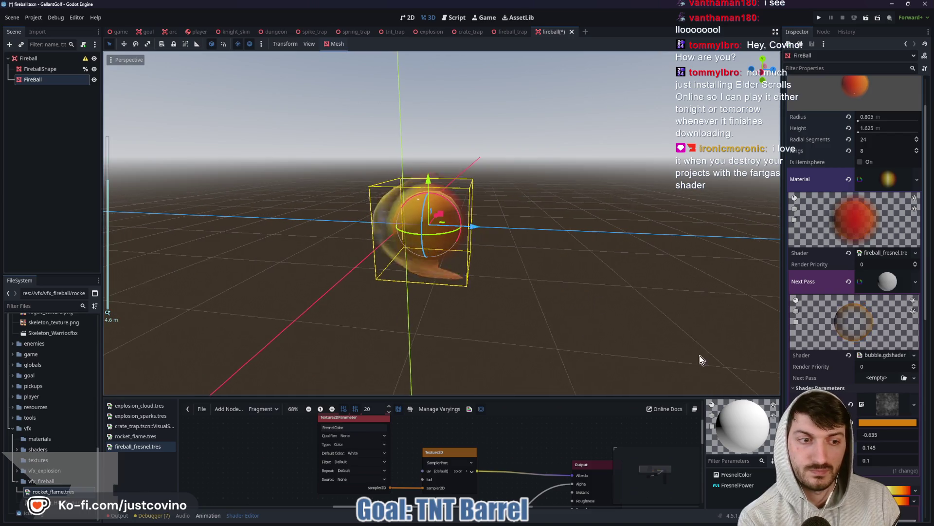
click(875, 355)
drag(867, 406, 871, 408)
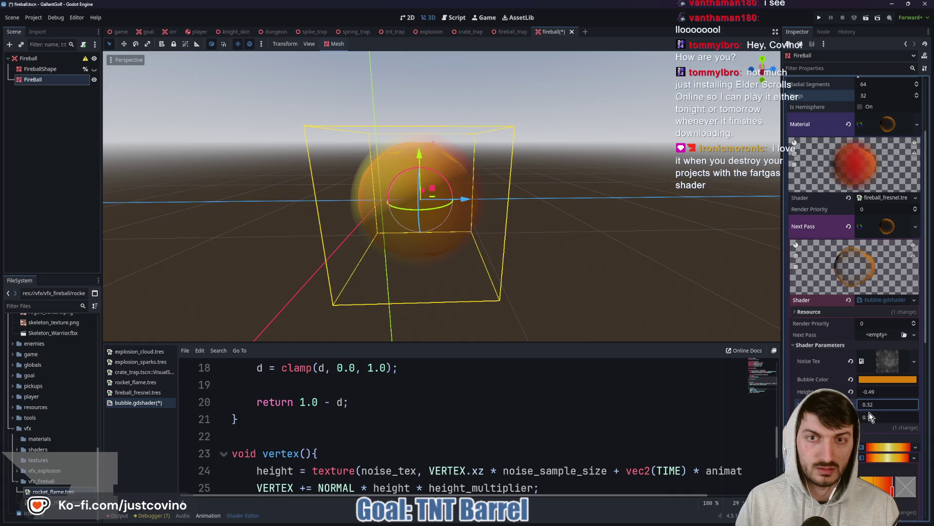
Nudge the bubble's Noise Sample Size field down toward 0.2.
mouse_move(879, 405)
mouse_down()
mouse_move(865, 405)
mouse_move(875, 408)
mouse_up()
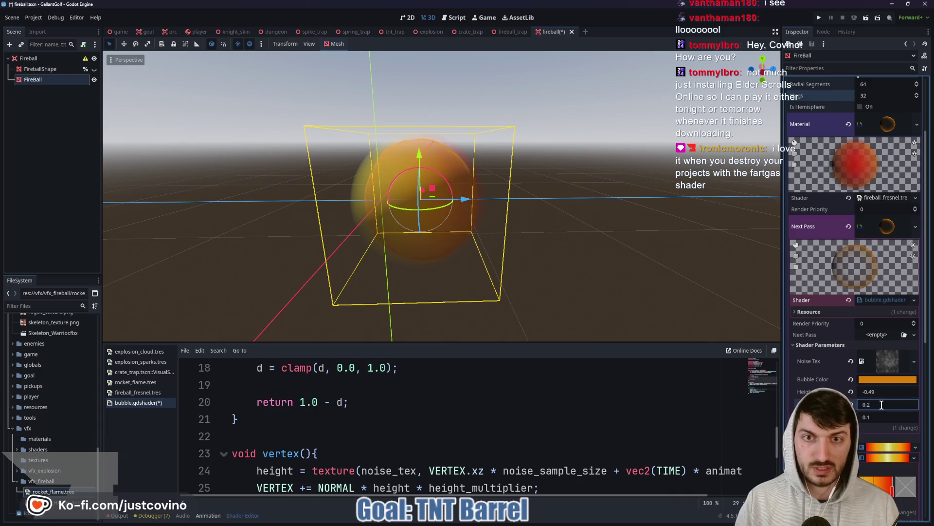
Confirm noise sample size 0.2 and set the bubble animation speed to -0.3.
text(0.2)
key(Return)
click(874, 417)
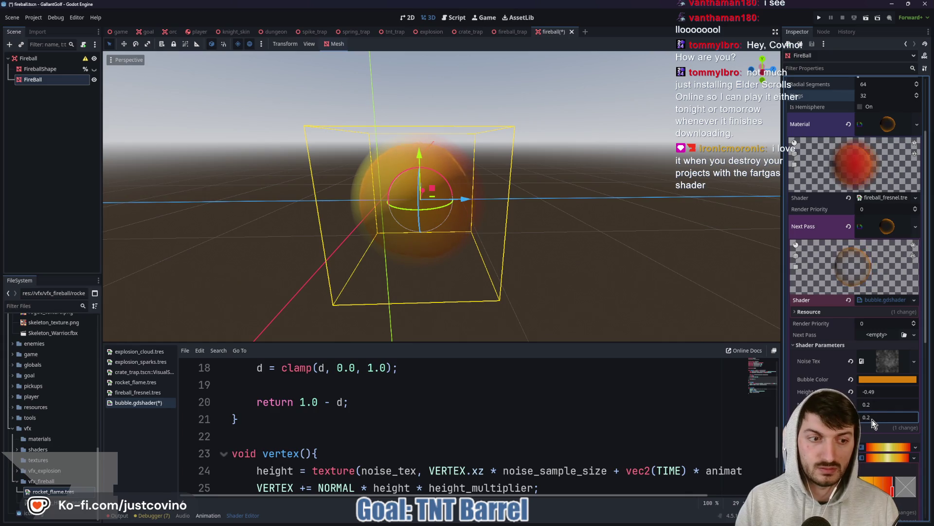
text(0.3)
key(Return)
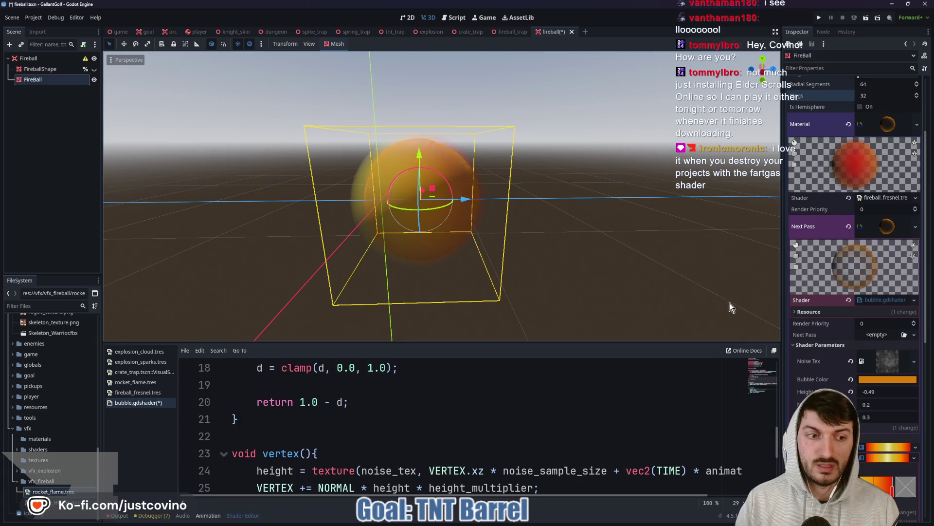
click(875, 417)
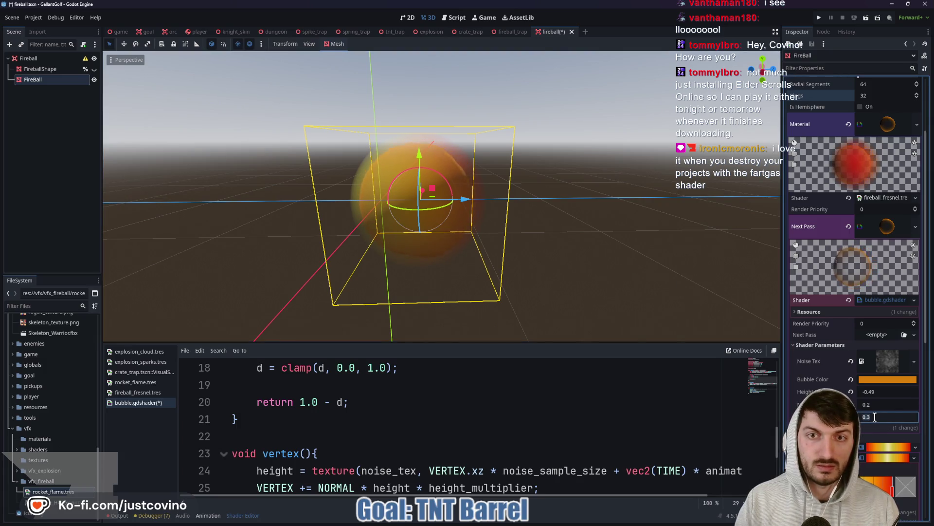
text(-)
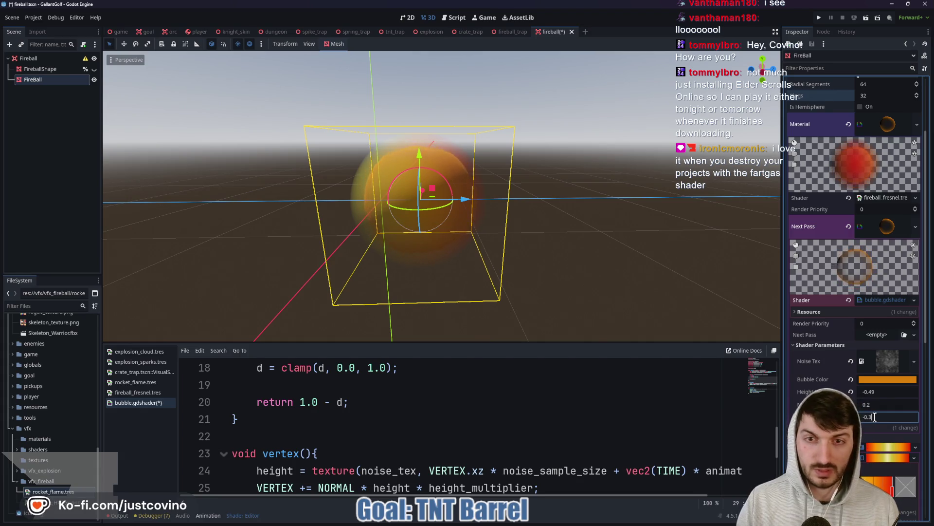
key(Return)
Check FireballShape's material, reselect FireBall, collapse the Fresnel gradient and open Bubble Color.
scroll(612, 260, down, 5)
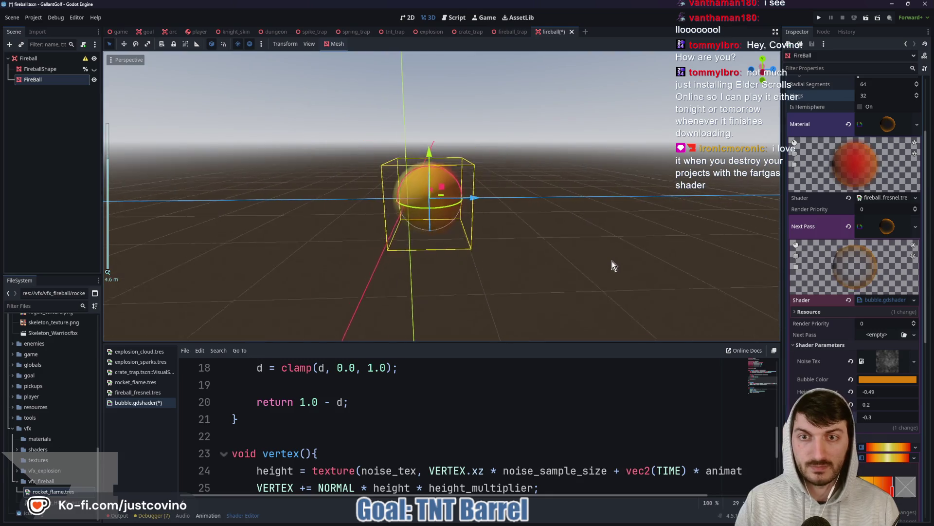
click(599, 258)
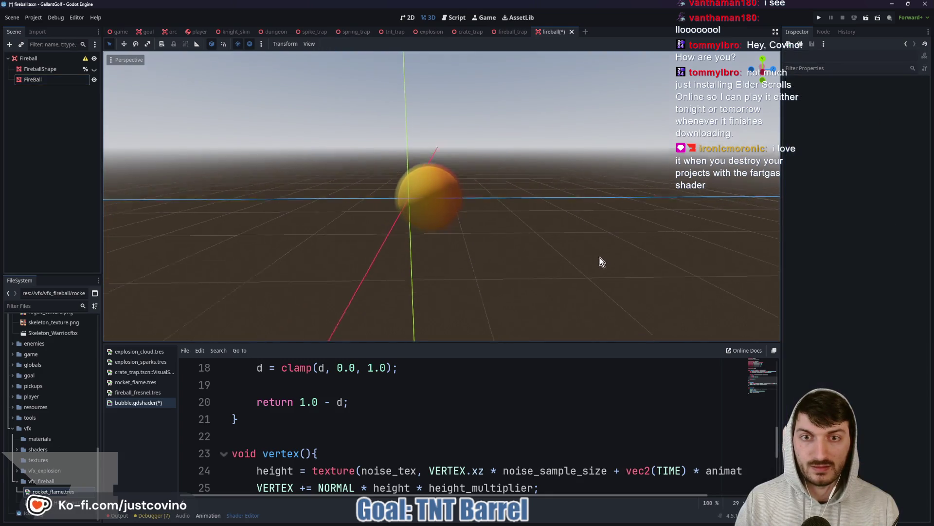
click(64, 82)
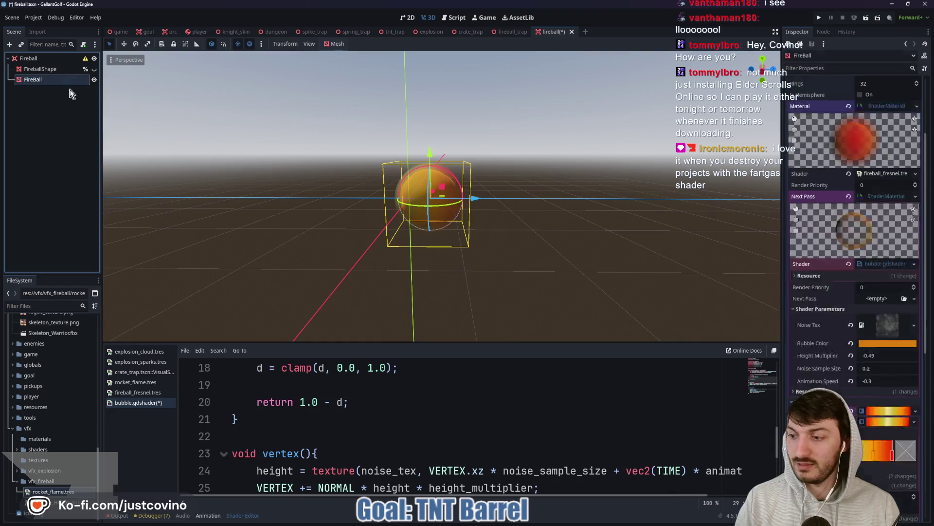
scroll(561, 238, up, 5)
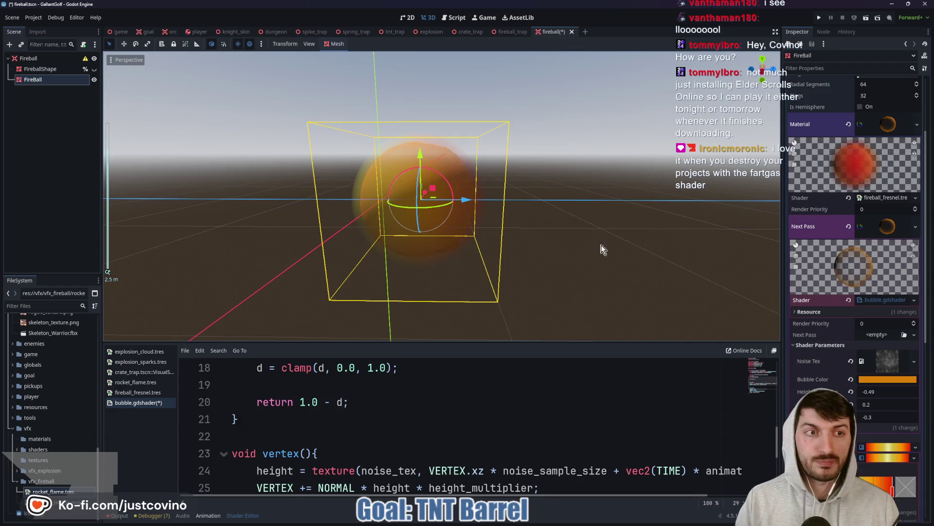
scroll(620, 253, down, 2)
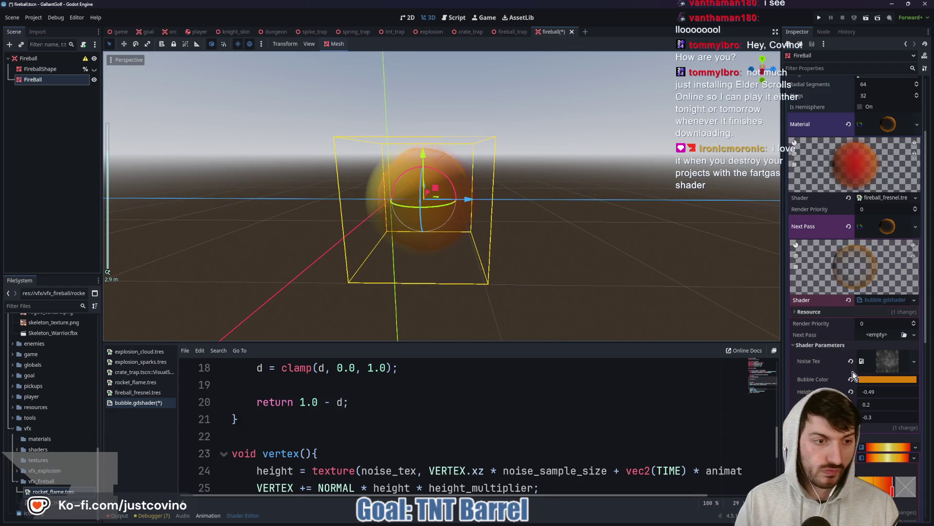
scroll(854, 219, down, 3)
scroll(842, 356, down, 2)
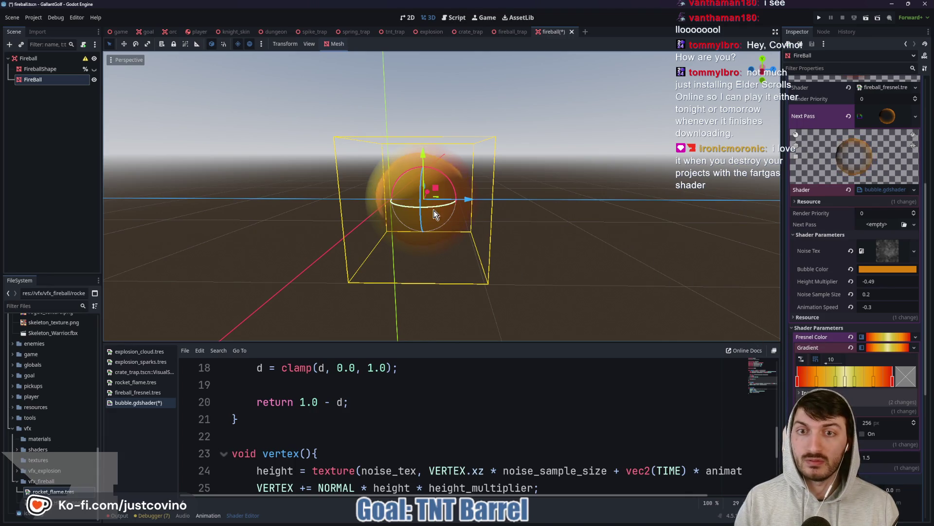
click(35, 69)
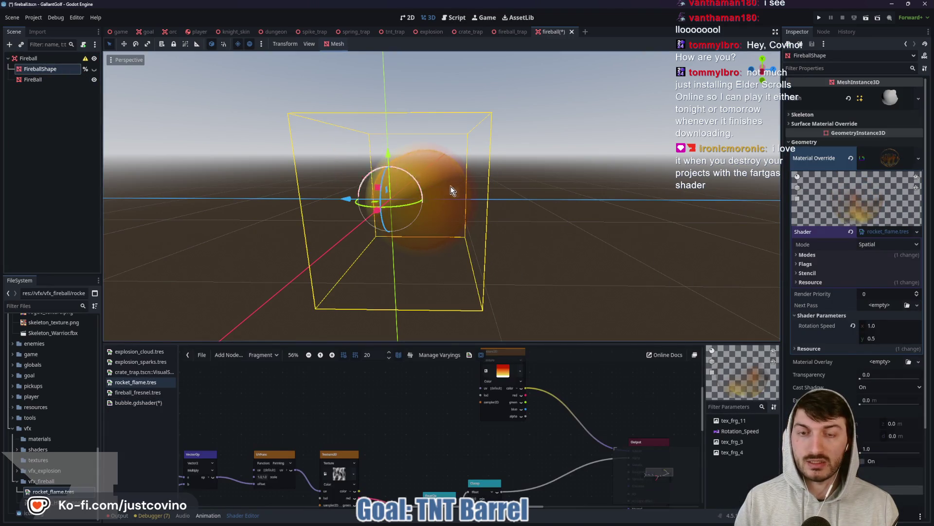
mouse_move(552, 196)
mouse_down()
mouse_move(600, 220)
mouse_move(735, 181)
mouse_move(572, 196)
mouse_up()
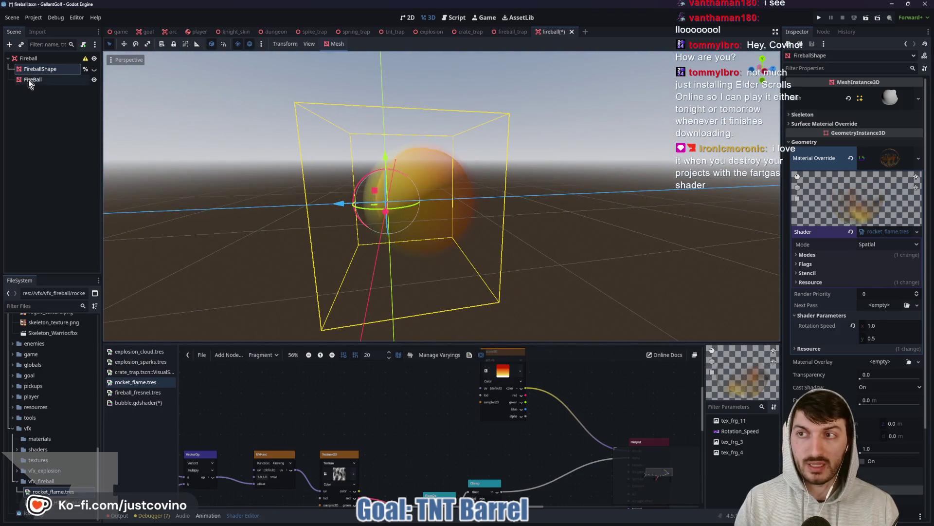
click(31, 80)
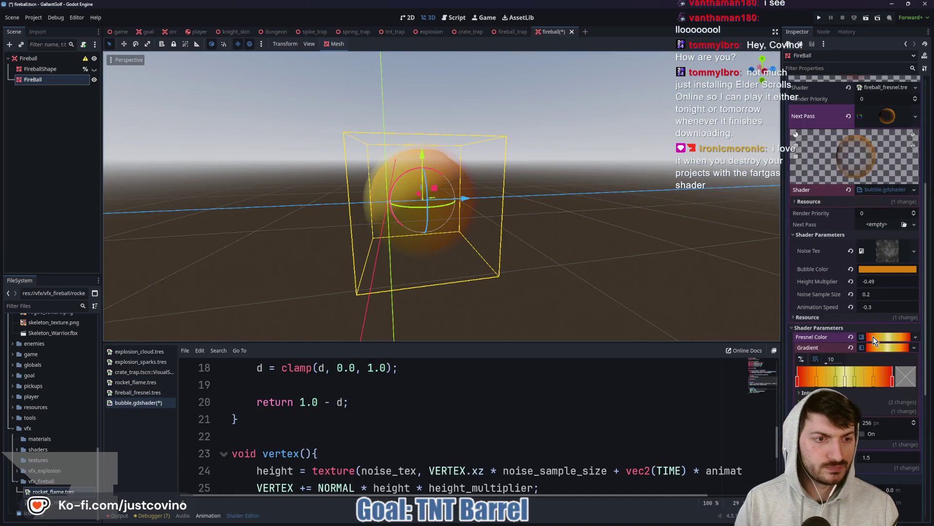
click(873, 337)
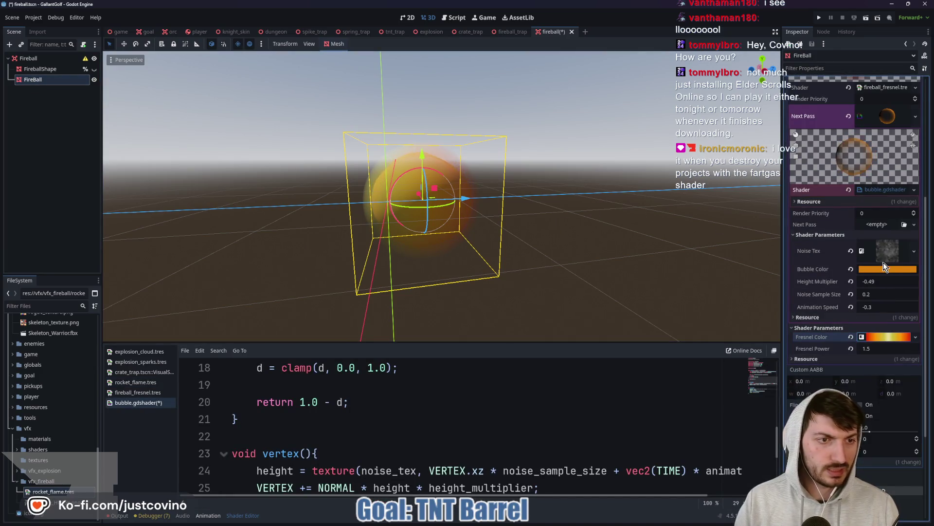
click(863, 270)
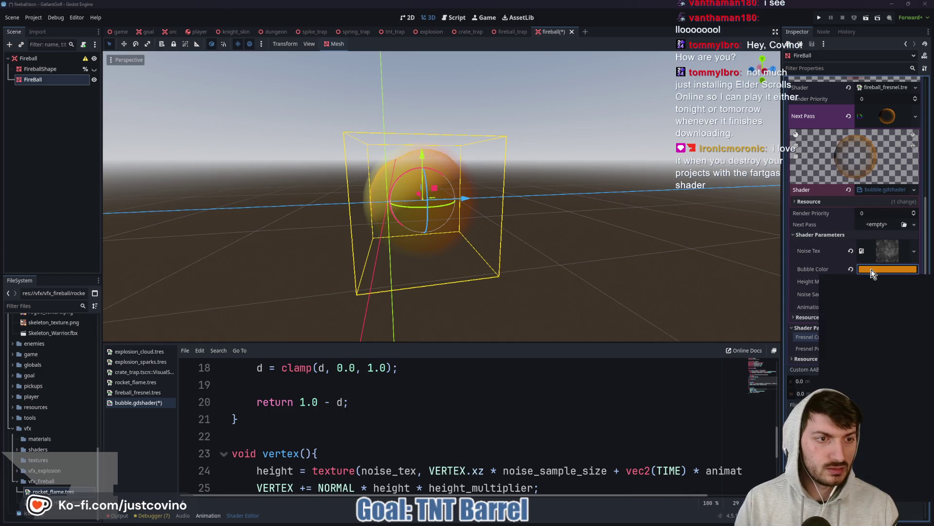
Settle the Bubble Color on a slightly deeper orange.
drag(835, 287, 810, 275)
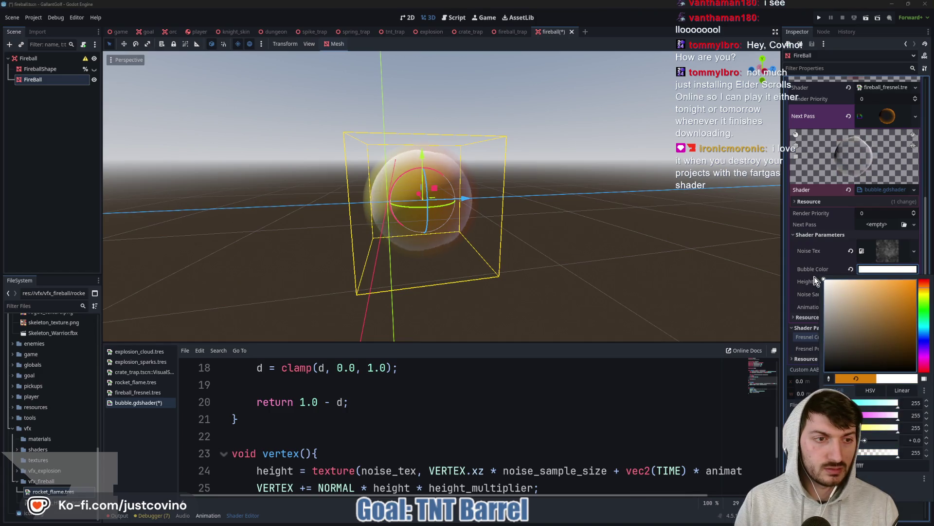
click(912, 291)
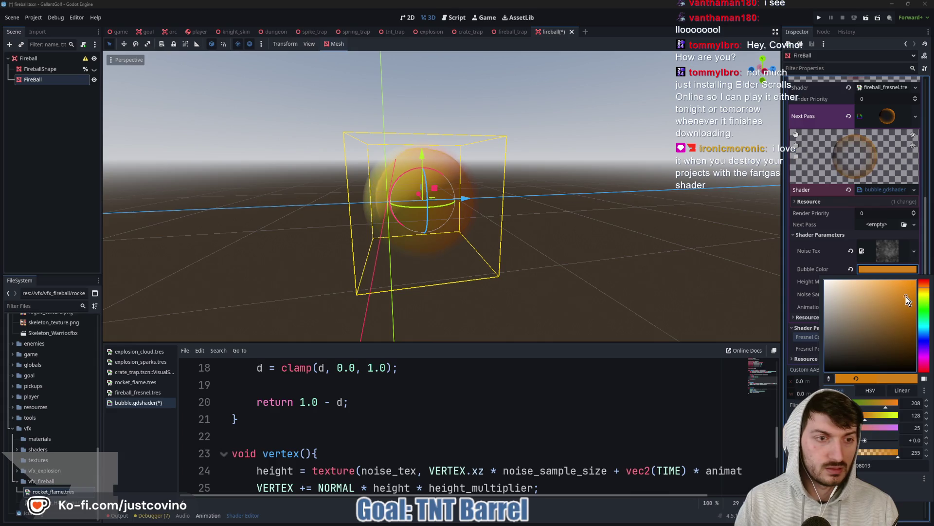
drag(906, 296, 912, 290)
click(926, 291)
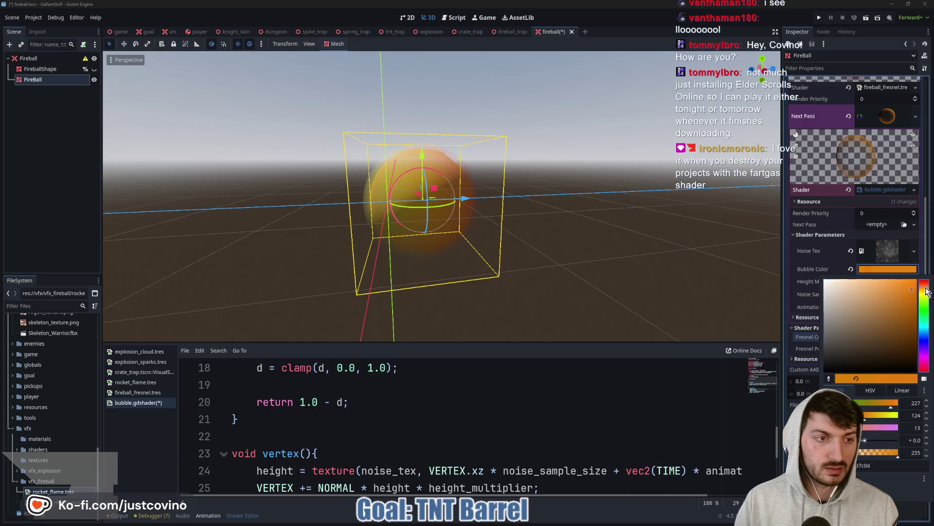
click(911, 290)
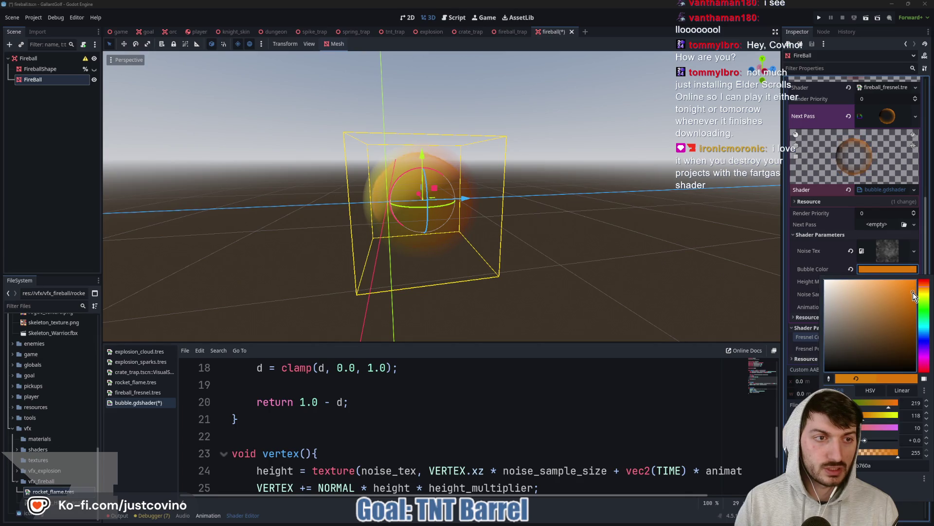
click(898, 269)
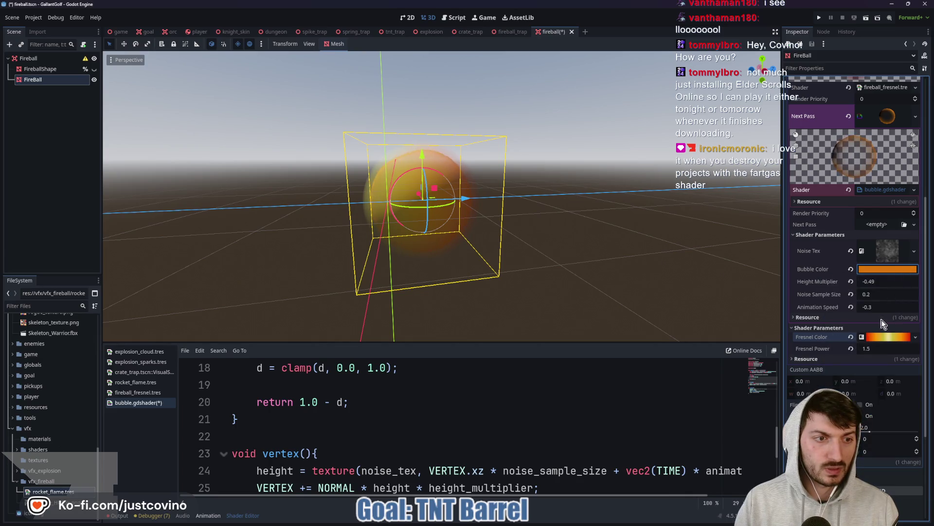
Set animation speed -0.5, noise sample size 0.25, height multiplier -0.5, and save.
click(877, 306)
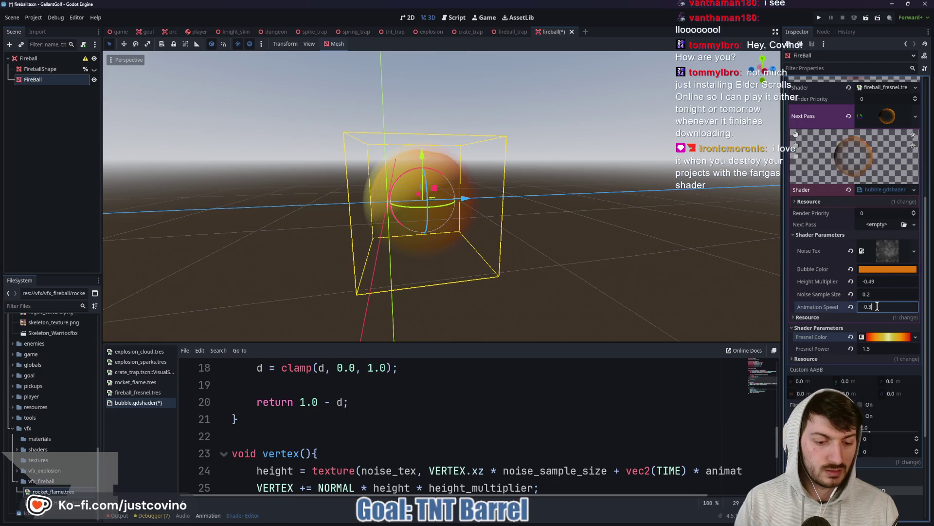
key(BackSpace)
text(5)
key(Return)
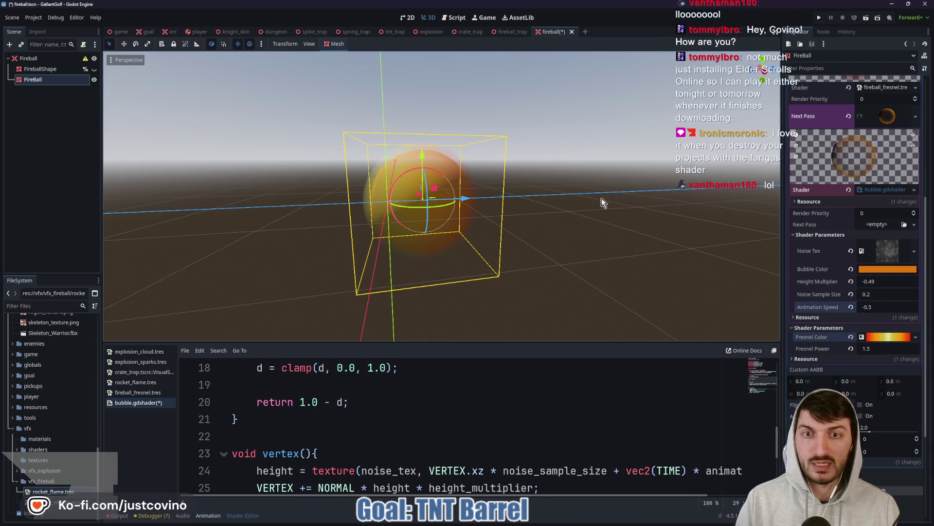
click(873, 295)
text(5)
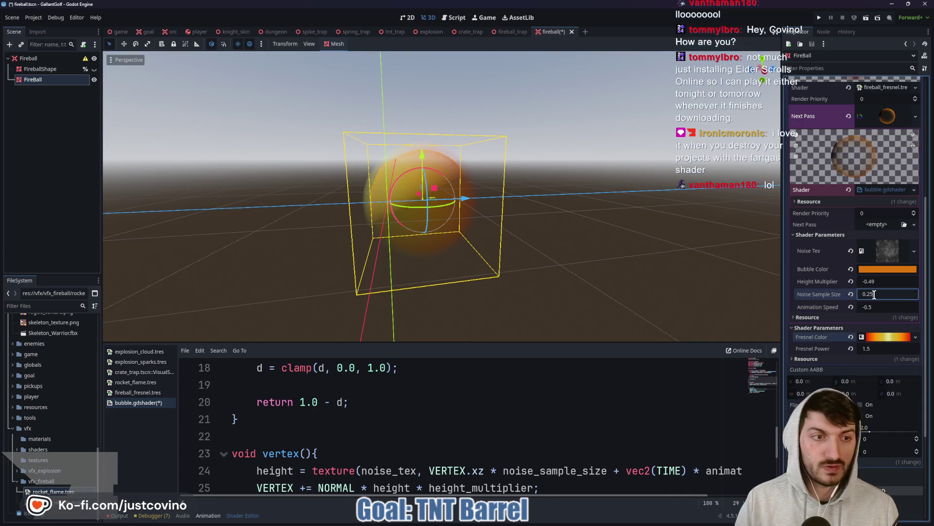
click(884, 280)
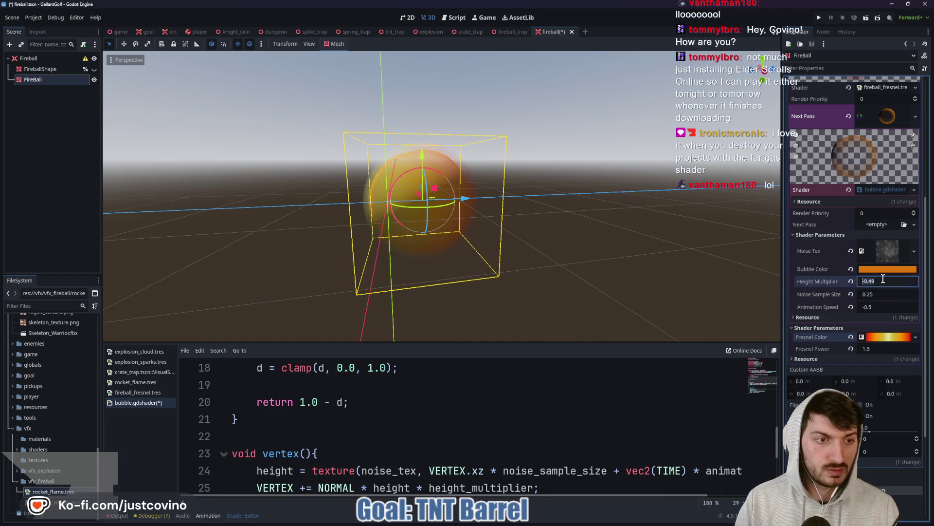
text(-0.5)
key(Return)
click(596, 221)
key(ctrl+s)
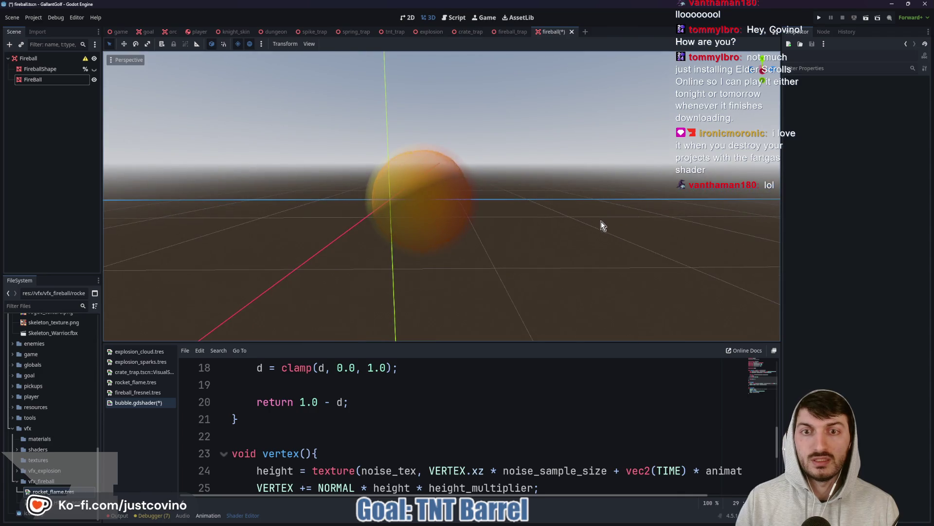
Orbit around the fireball and collapse the Output bottom panel so the 3D view fills the workspace.
scroll(571, 221, down, 3)
mouse_move(517, 229)
mouse_down()
mouse_move(542, 246)
mouse_move(513, 244)
mouse_up()
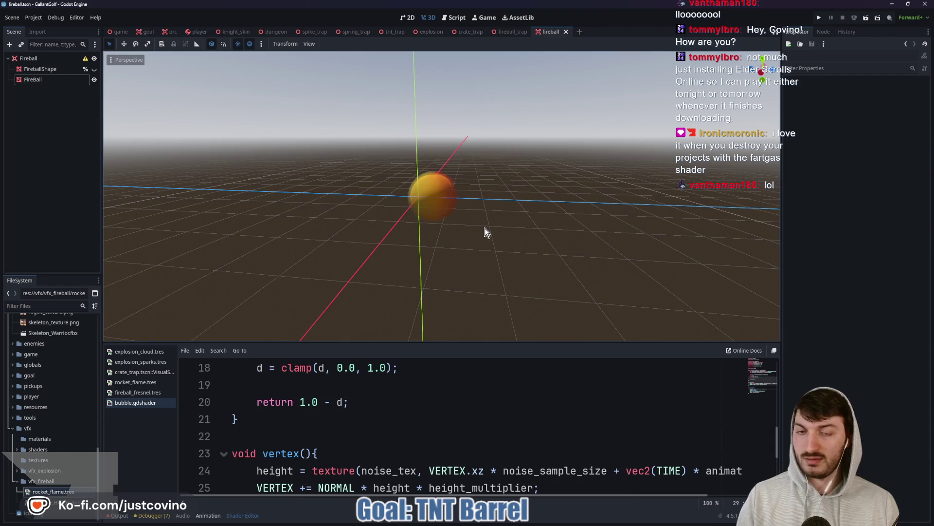
scroll(477, 235, up, 2)
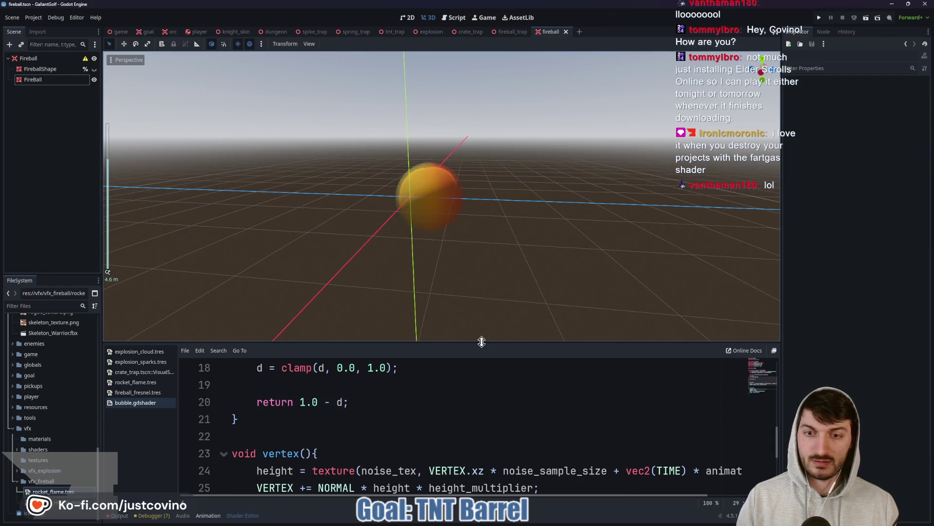
click(119, 515)
click(119, 515)
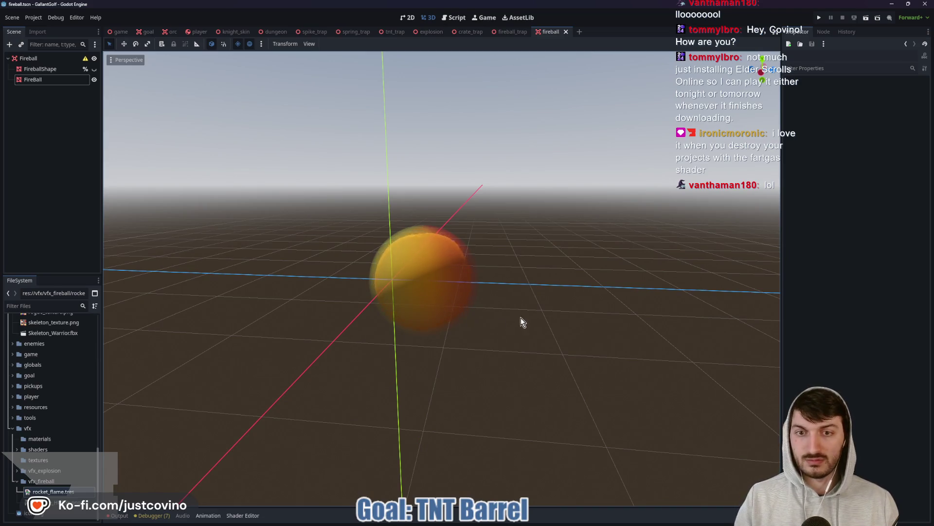
scroll(509, 326, down, 2)
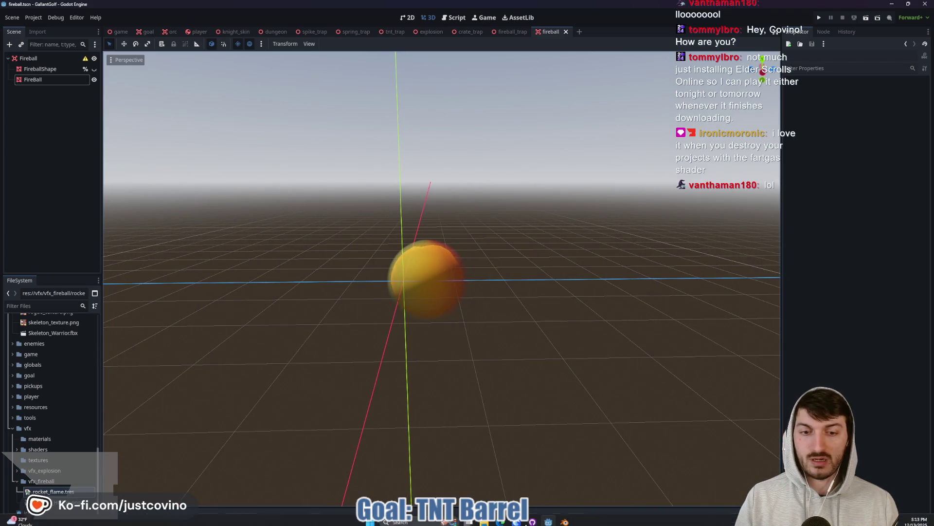
click(534, 518)
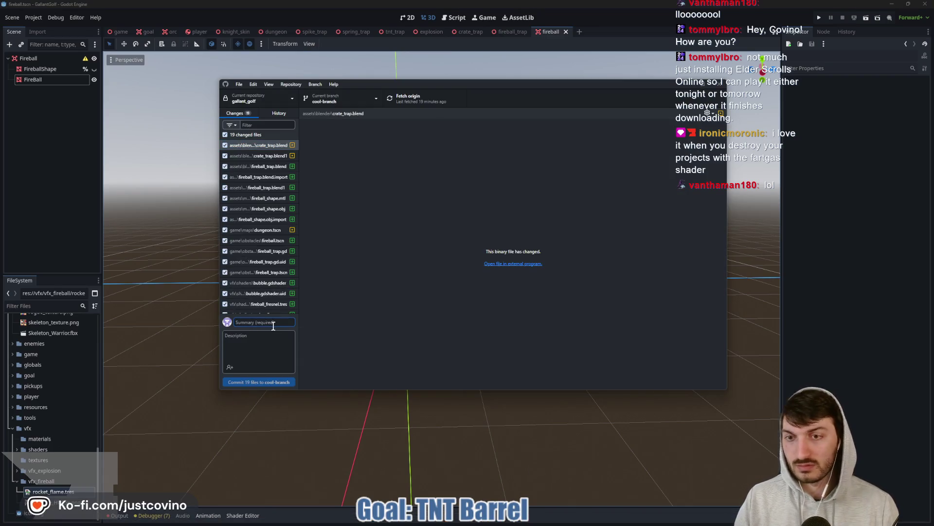
Commit the 19 changed files to cool-branch as 'crate trap + FireballTrap' with a description, then push to origin.
text(d)
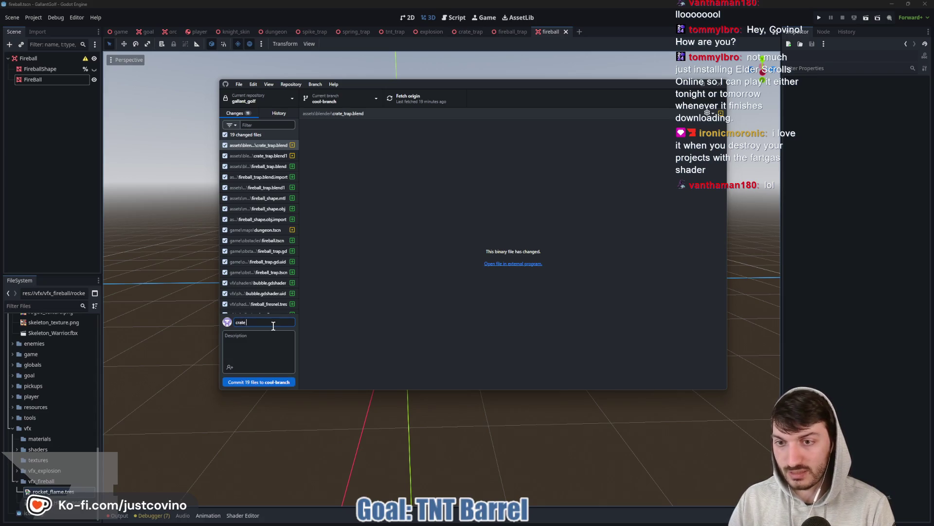
text(trap -)
scroll(257, 270, down, 2)
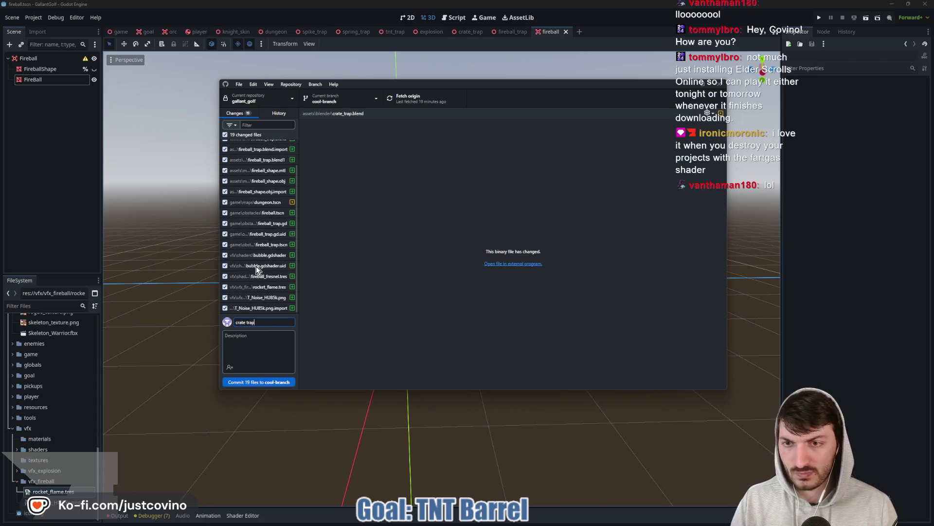
text(FireballTrap)
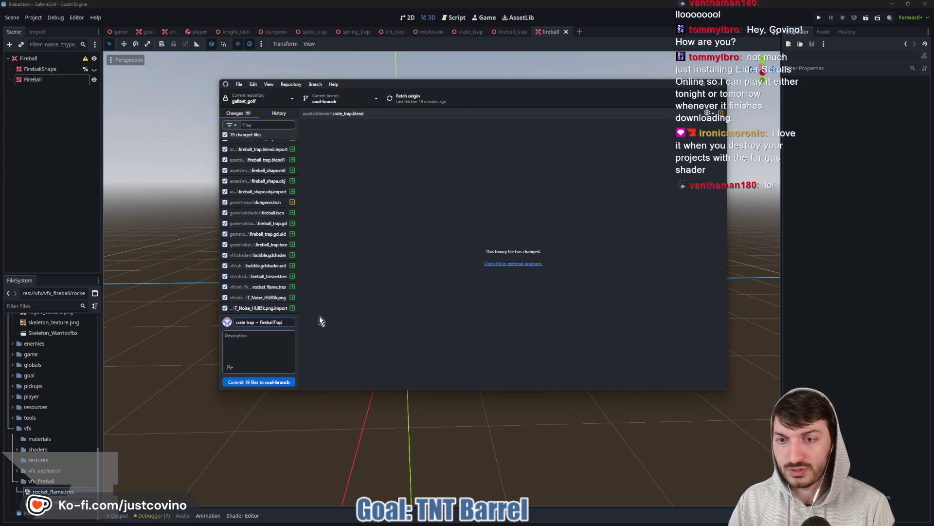
click(250, 344)
text(started on the fireball shader stuff)
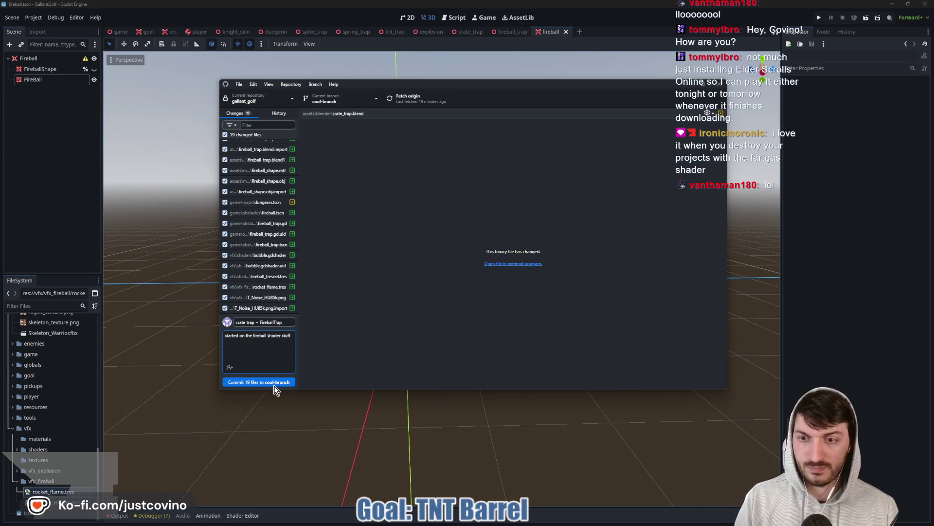
click(273, 382)
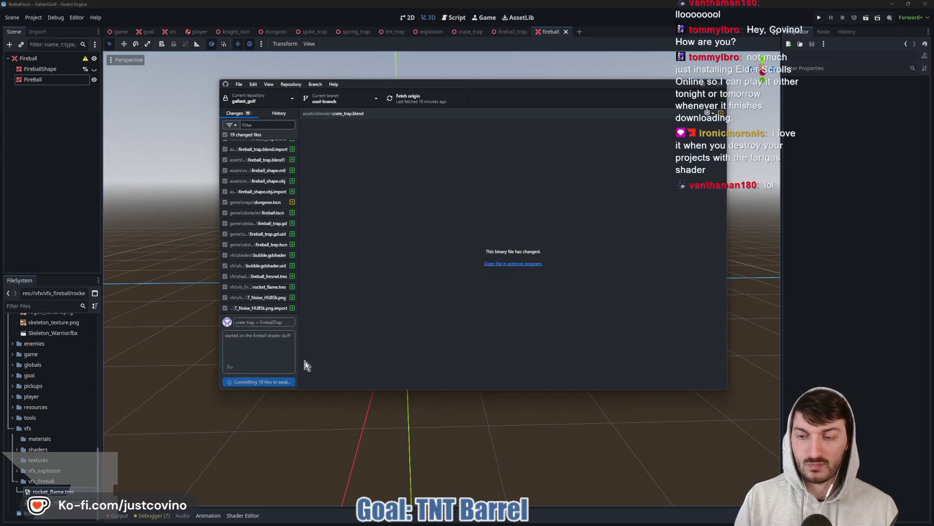
click(595, 184)
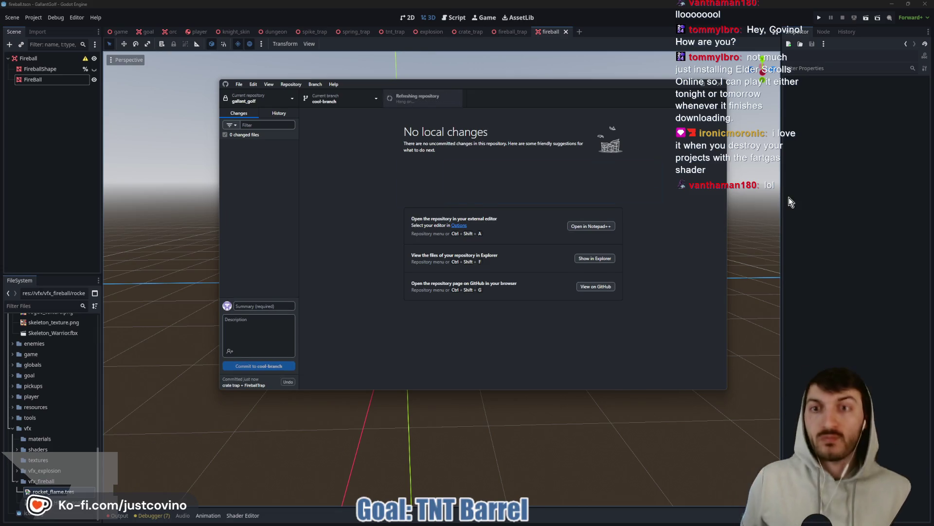
Back in Godot, unhide the FireballShape mesh and select it.
click(832, 176)
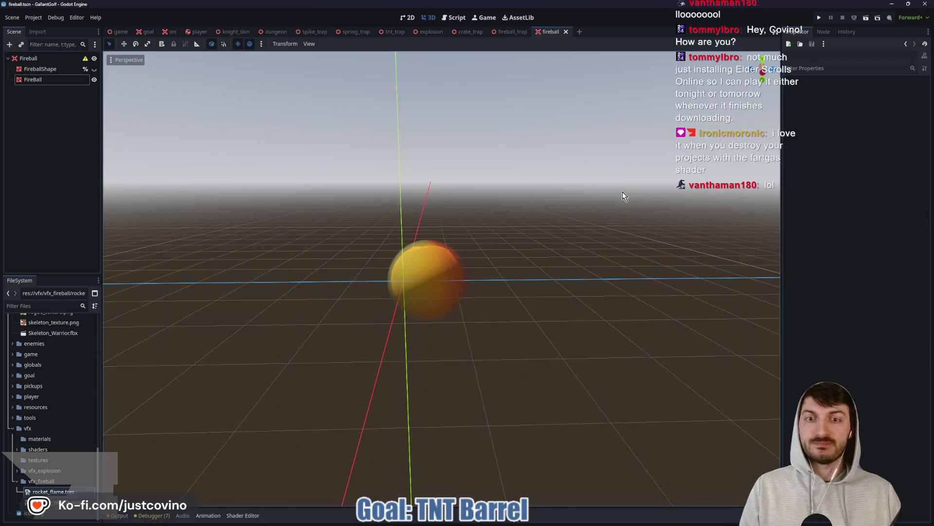
mouse_move(561, 311)
mouse_down()
mouse_move(459, 318)
mouse_move(596, 329)
mouse_up()
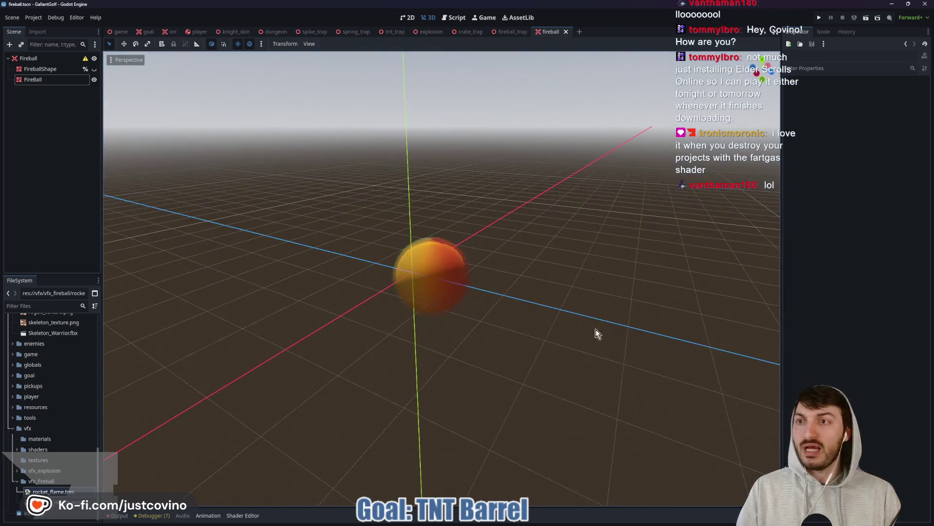
click(94, 68)
mouse_move(294, 176)
mouse_down()
mouse_move(327, 214)
mouse_move(366, 202)
mouse_move(344, 192)
mouse_up()
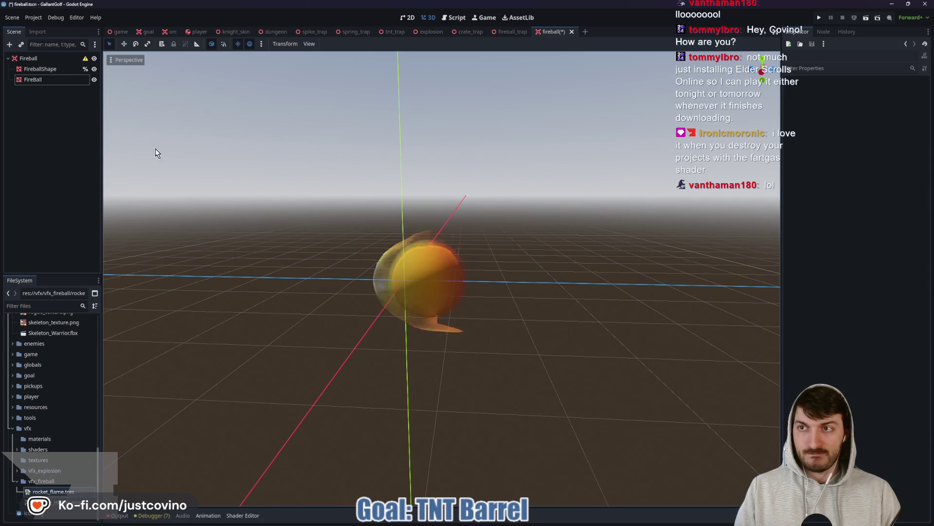
click(46, 69)
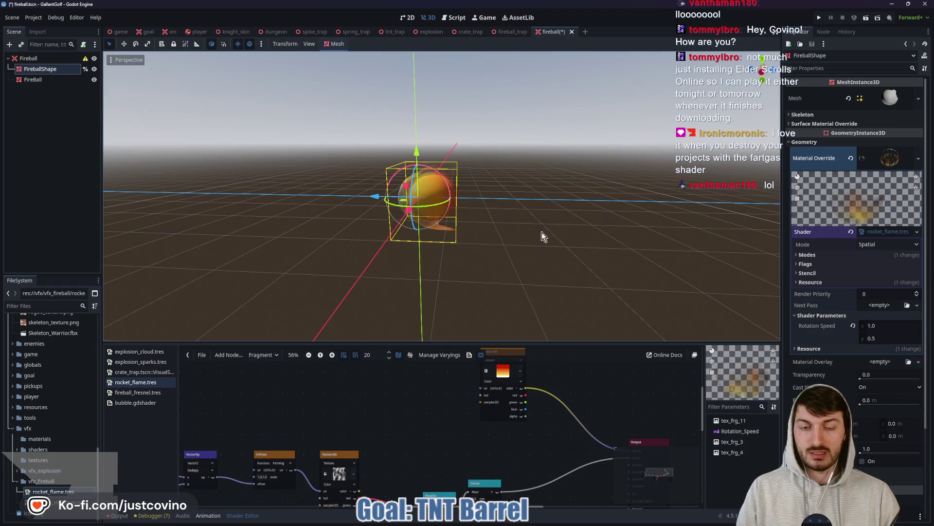
Try rotating the fireball mesh about 111 degrees, cancel it, then select the Fireball root node.
scroll(518, 225, up, 4)
scroll(544, 222, down, 2)
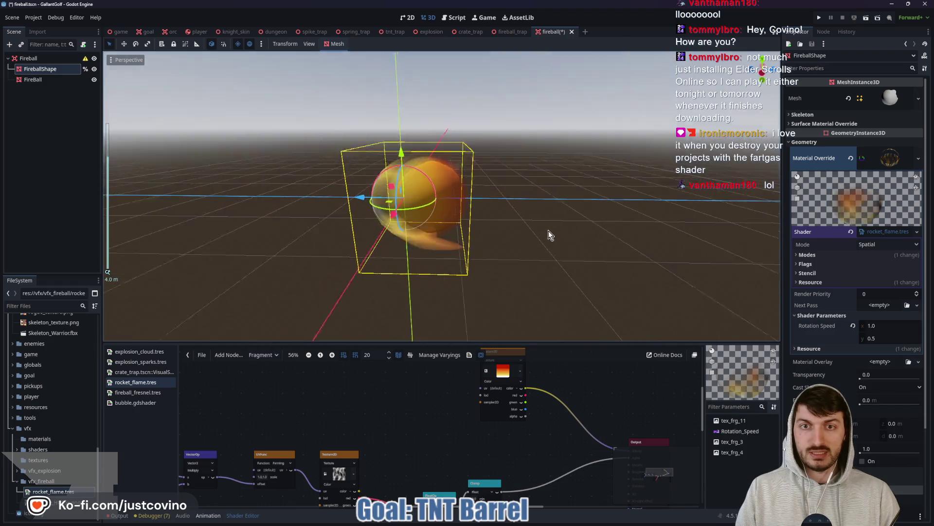
scroll(549, 236, up, 1)
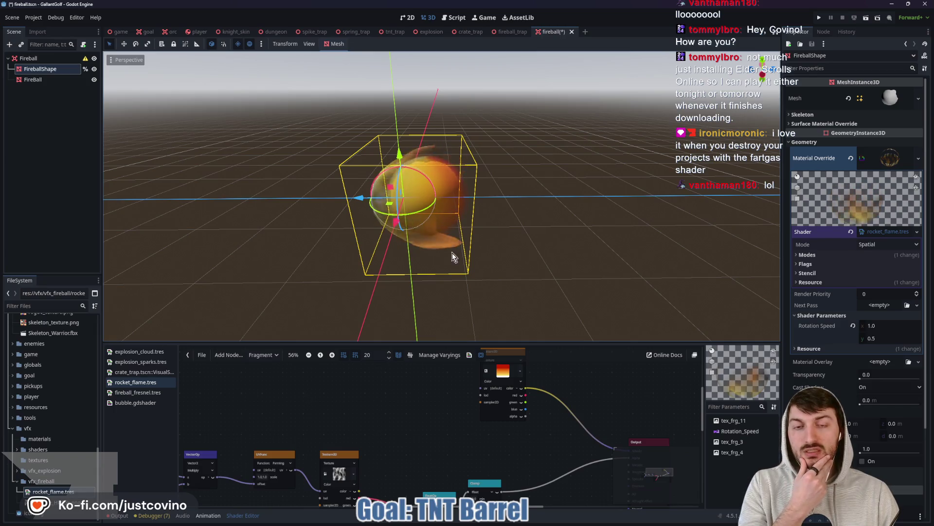
mouse_move(434, 192)
mouse_down()
mouse_move(397, 188)
mouse_move(510, 209)
mouse_move(443, 282)
mouse_move(432, 151)
mouse_move(463, 146)
mouse_move(460, 292)
mouse_move(446, 204)
mouse_move(471, 159)
mouse_up()
right_click(470, 159)
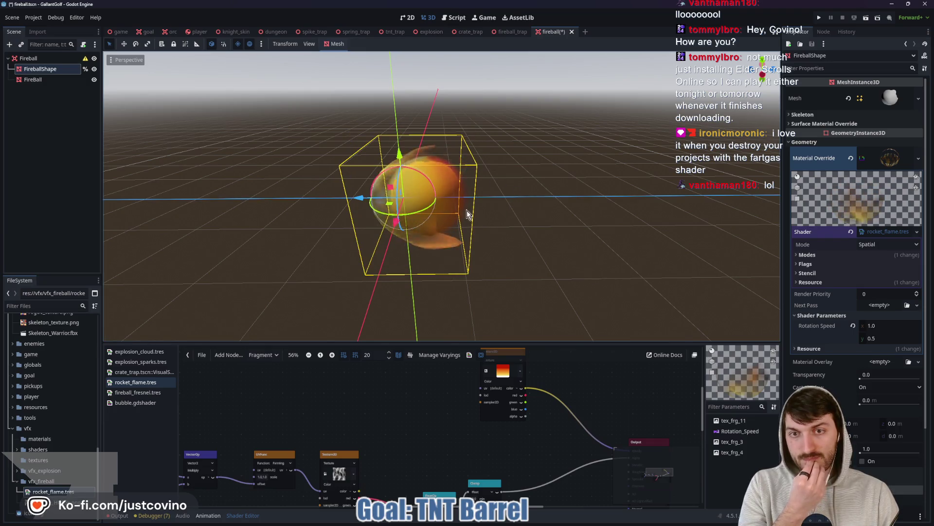
mouse_move(533, 249)
mouse_down()
mouse_move(353, 241)
mouse_move(525, 234)
mouse_move(368, 191)
mouse_up()
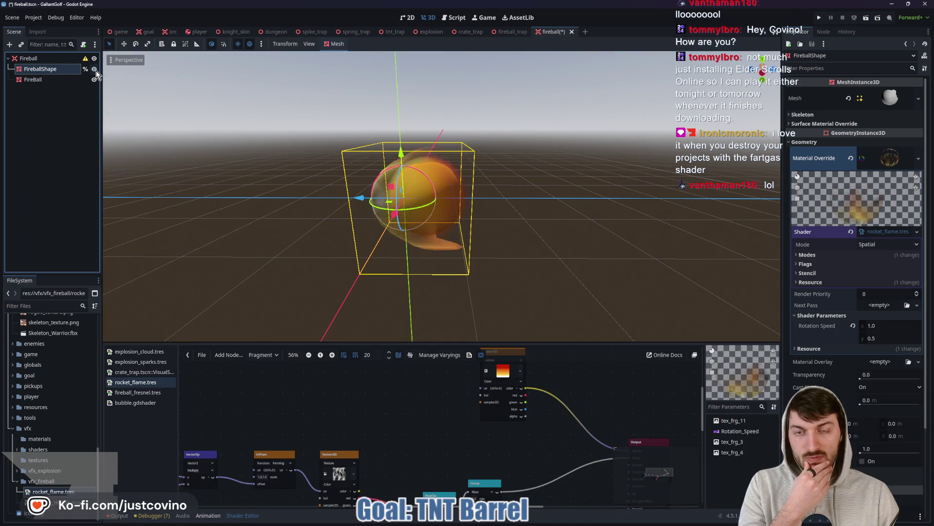
click(71, 61)
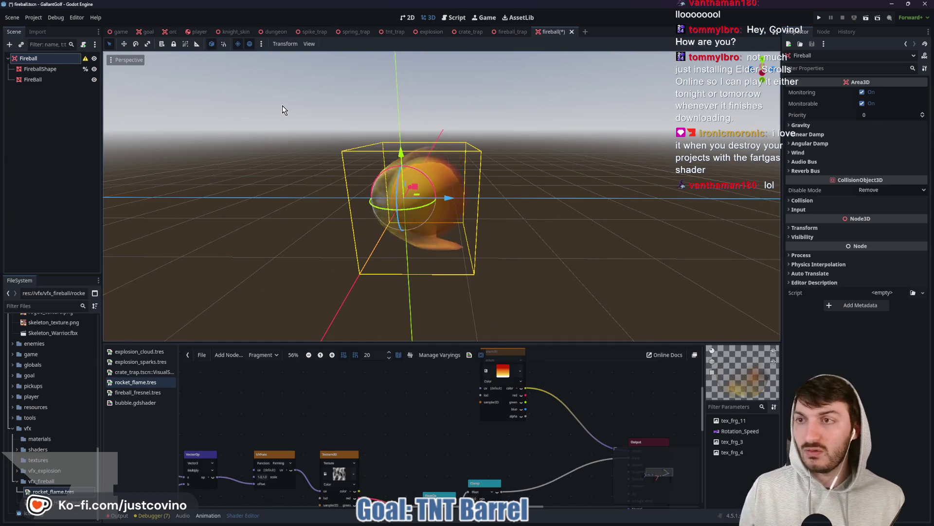
Attach a new fireball.gd script to Fireball with class_name Fireball and save it.
click(83, 46)
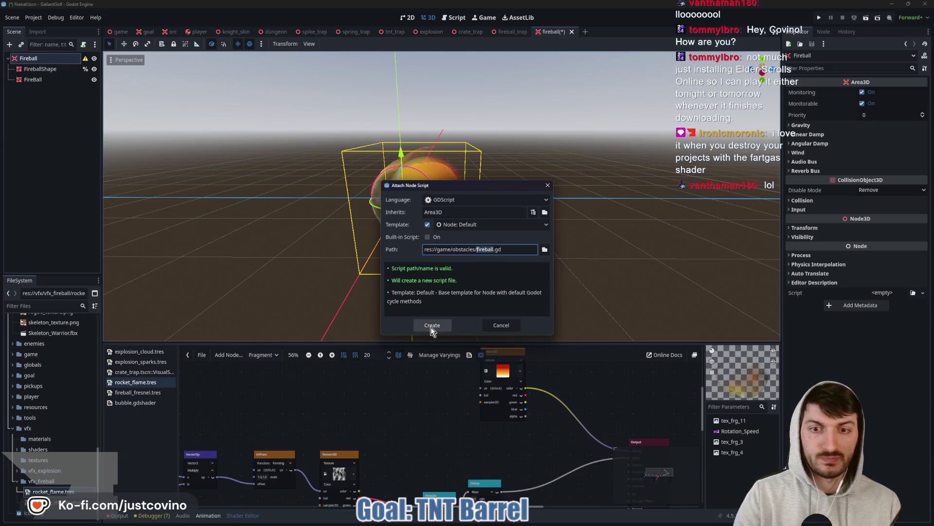
click(431, 327)
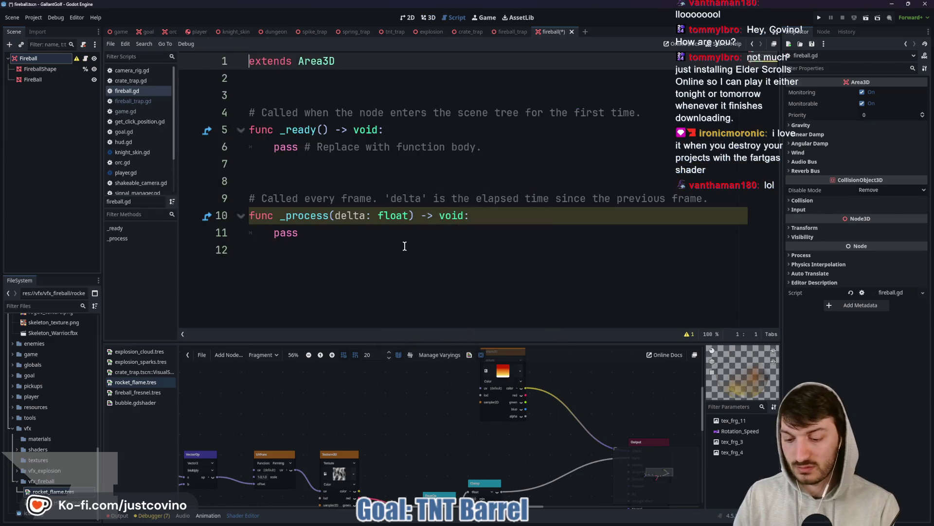
text(class_name Fireball)
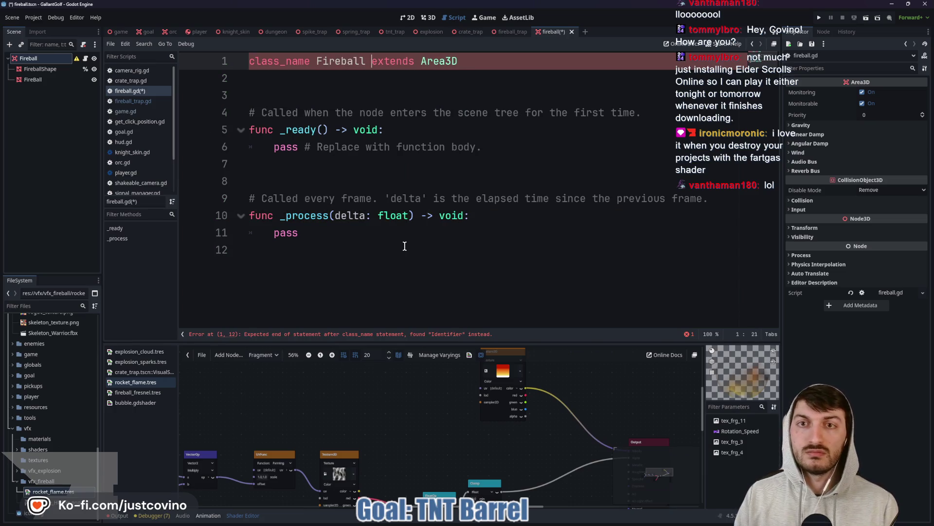
key(ctrl+s)
Replace pass in _process with global_translate(-global_basis.z * SPEED).
drag(404, 246, 231, 119)
click(345, 233)
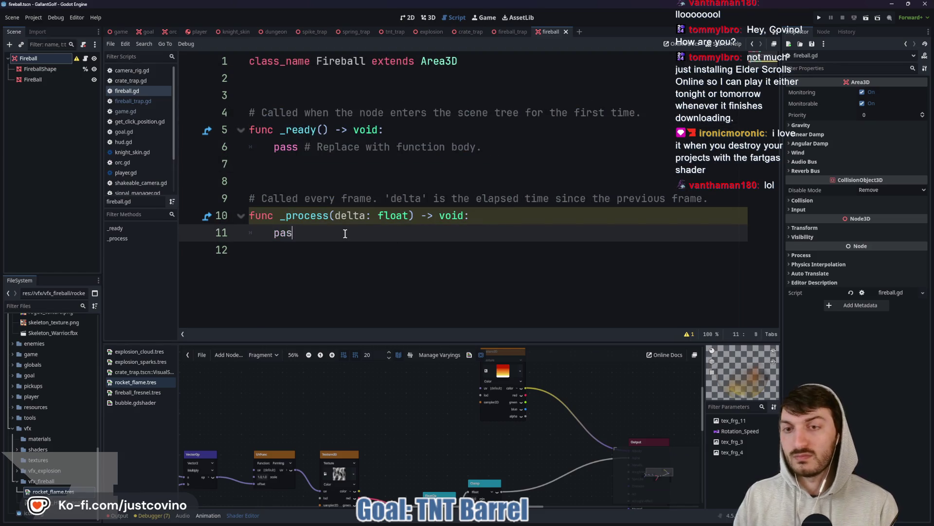
text(globla)
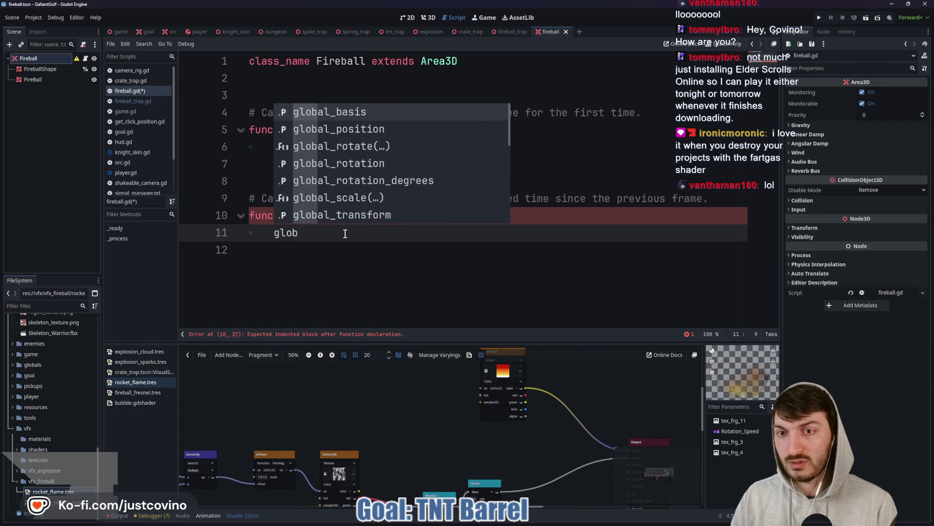
key(BackSpace)
key(BackSpace)
text(al_tra)
key(Down)
key(Return)
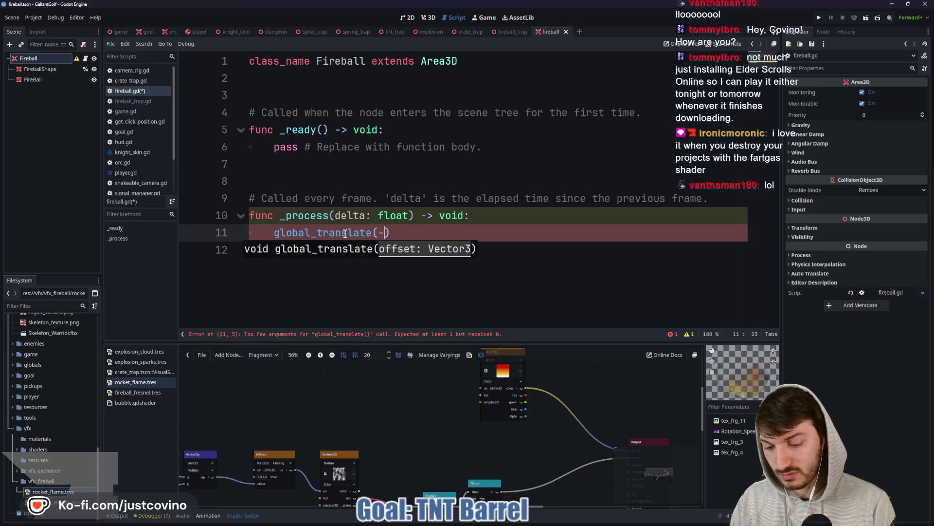
text(global_ba)
key(Return)
text(.z * )
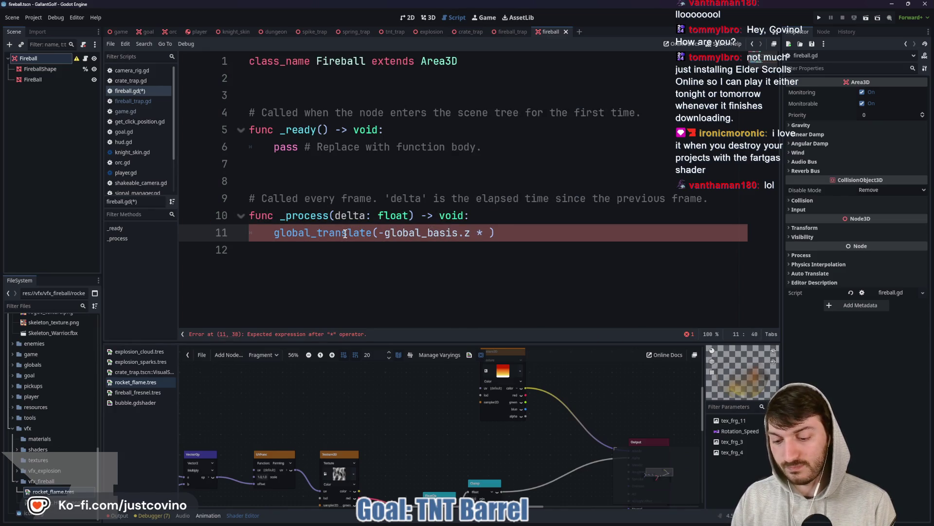
text(PRO)
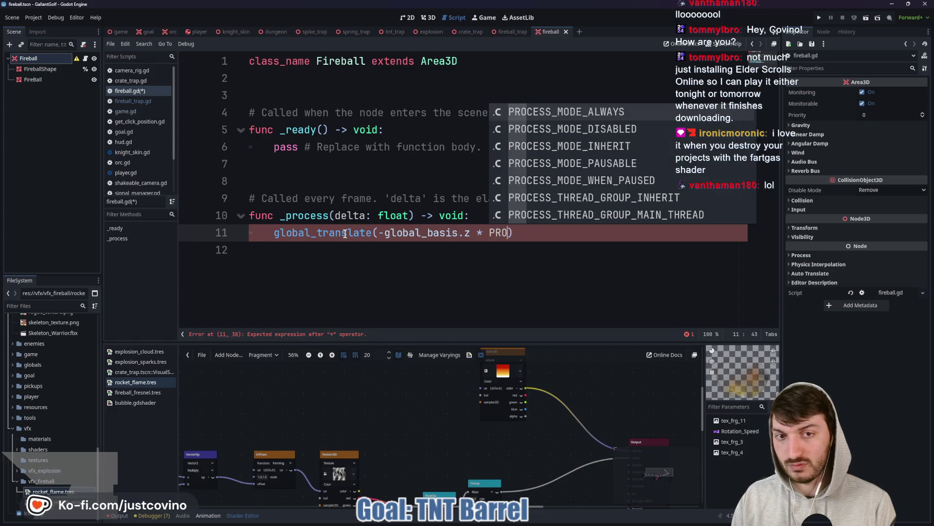
key(BackSpace)
key(BackSpace)
key(BackSpace)
text(SPEED)
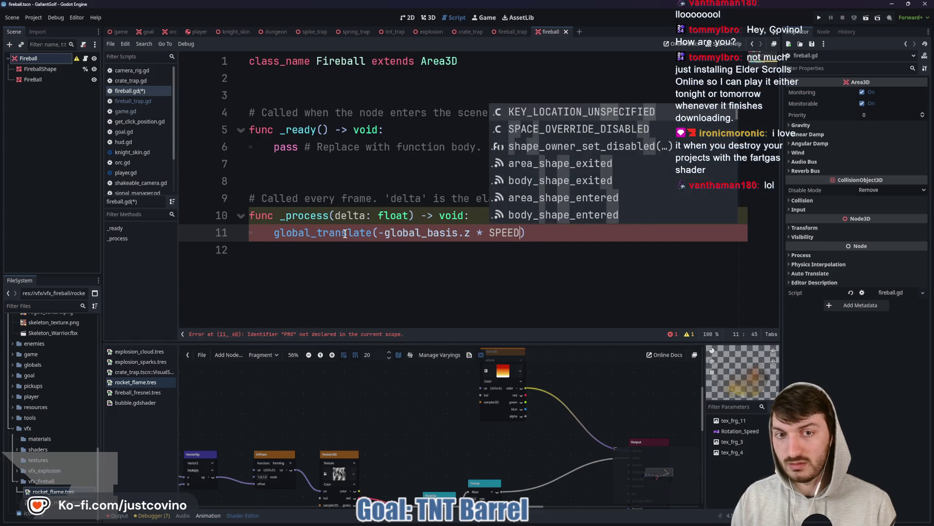
Declare const SPEED: float = 5.0, append * delta to the translate call, and save.
click(315, 94)
text(const SPEED: )
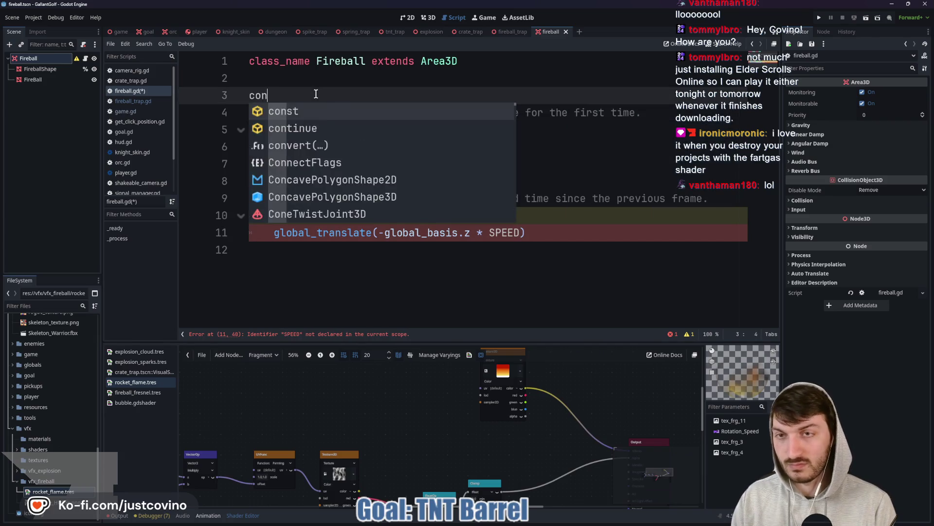
text(float -)
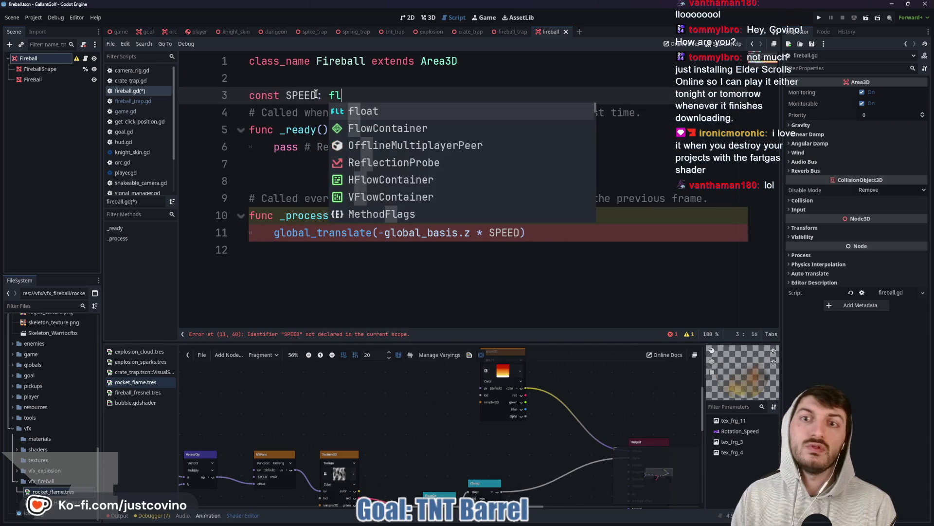
key(BackSpace)
key(BackSpace)
text(= )
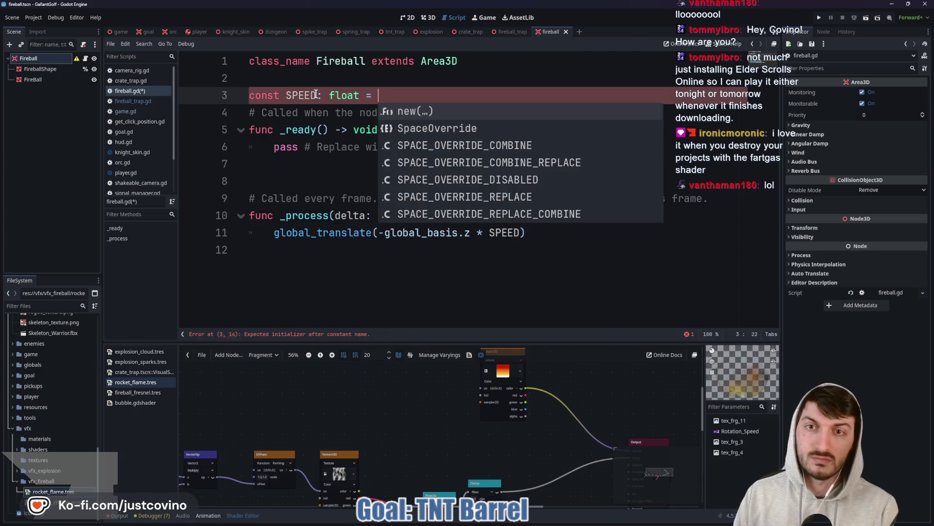
text(5.0)
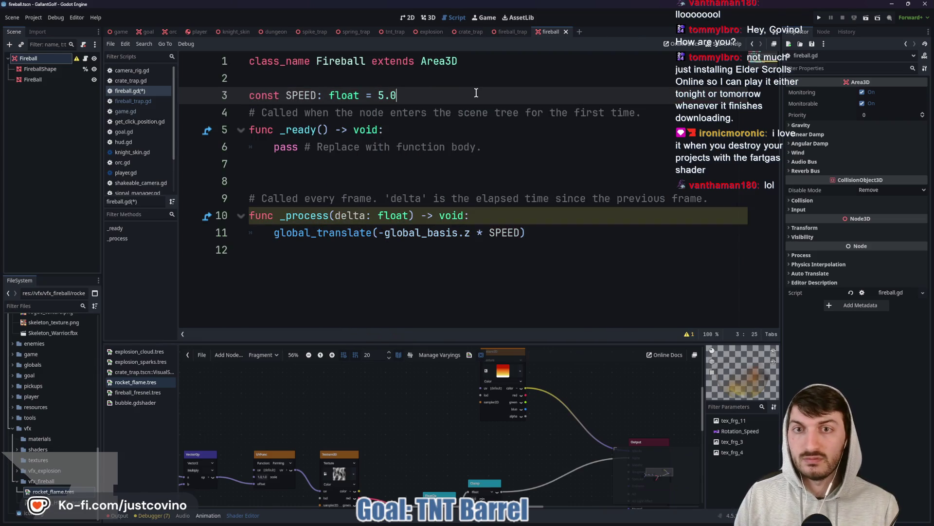
key(Return)
click(520, 250)
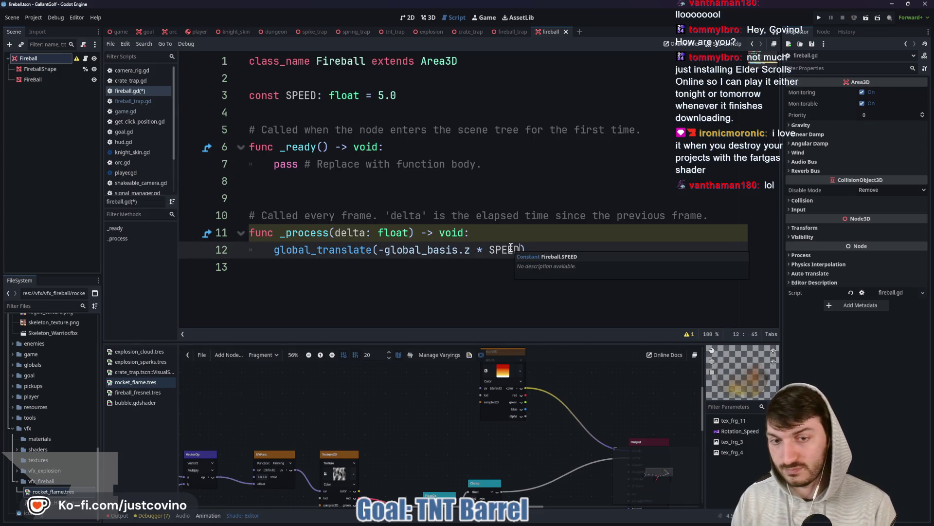
text(* delta)
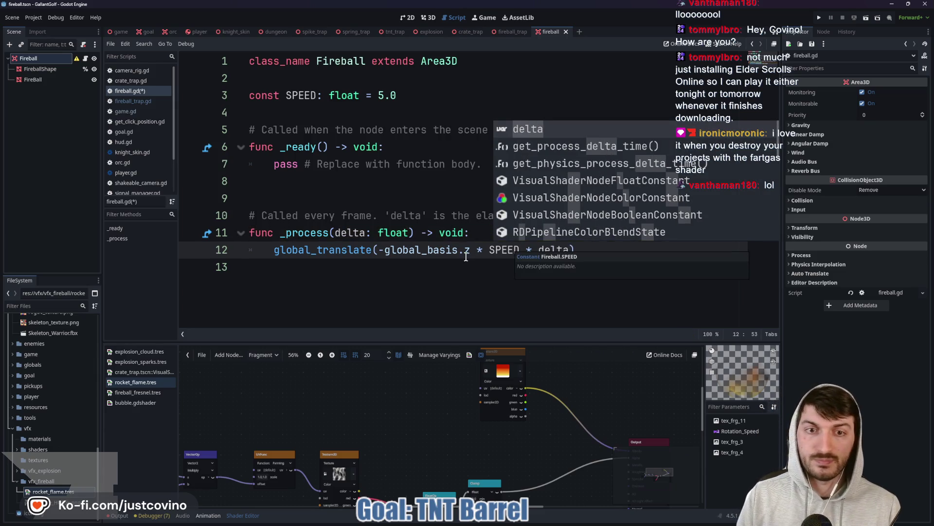
key(Escape)
click(385, 96)
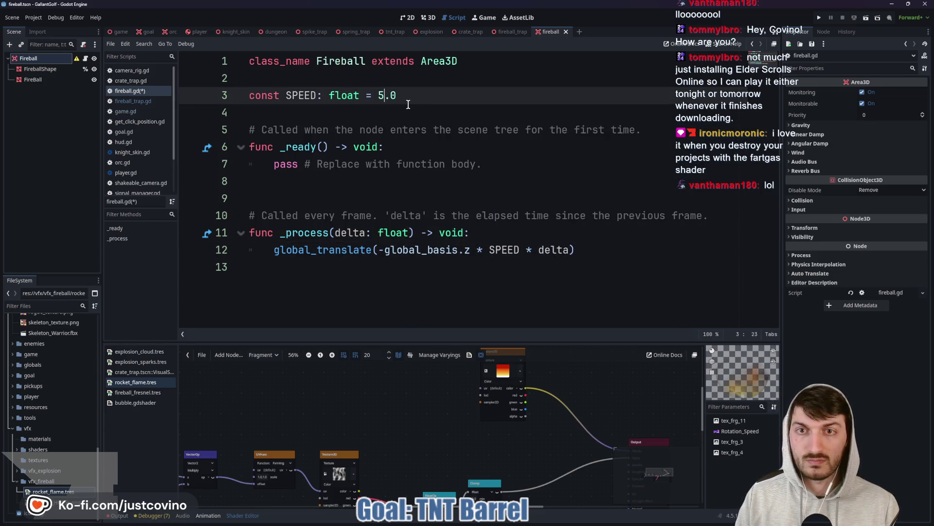
text(10)
key(ctrl+s)
Delete the unused _ready function and the _process comment, adding a blank line below class_name.
click(271, 175)
drag(271, 173, 239, 131)
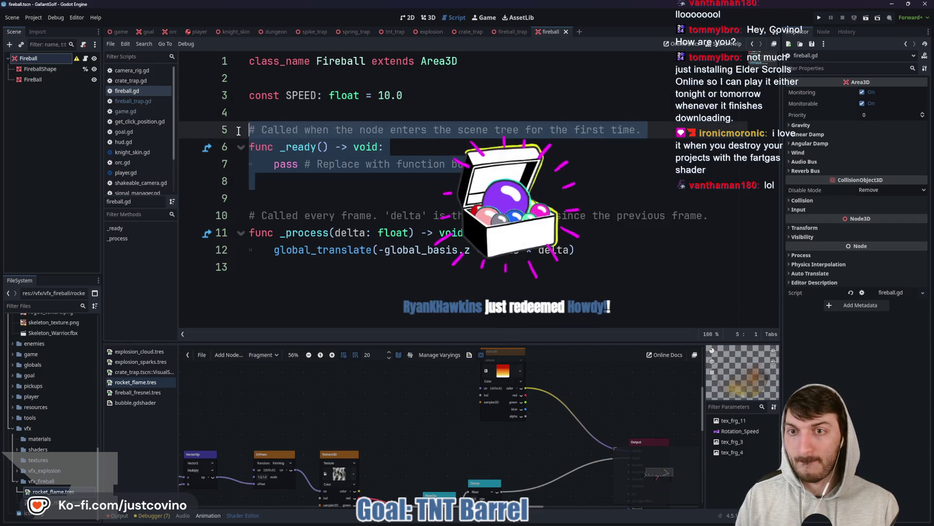
key(Delete)
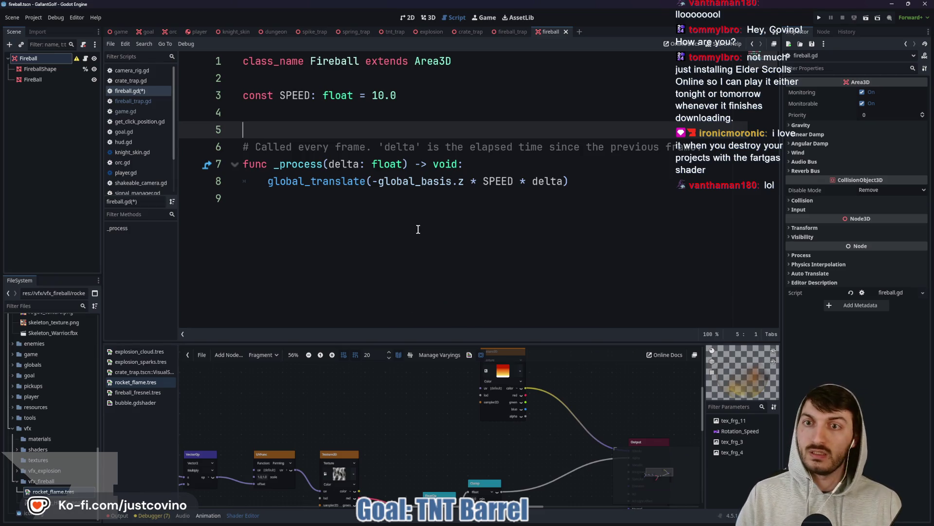
click(358, 215)
key(ctrl+s)
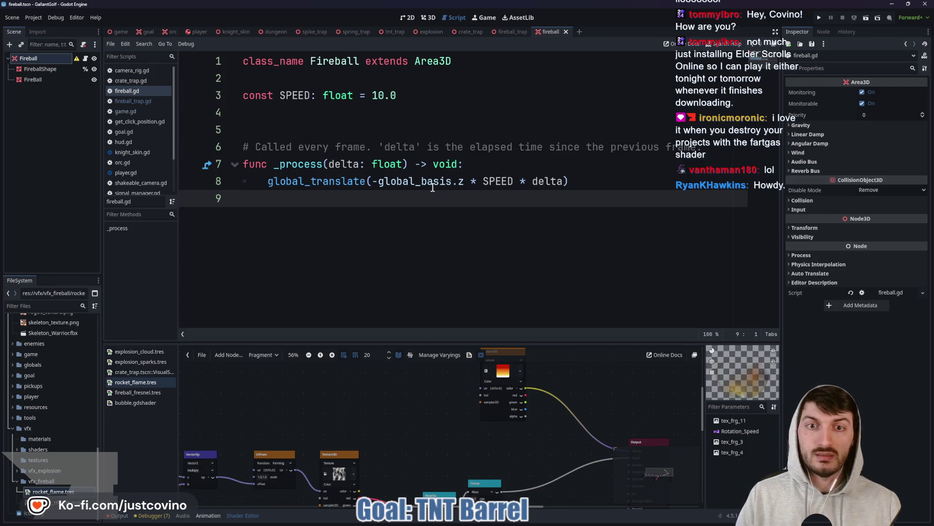
click(278, 120)
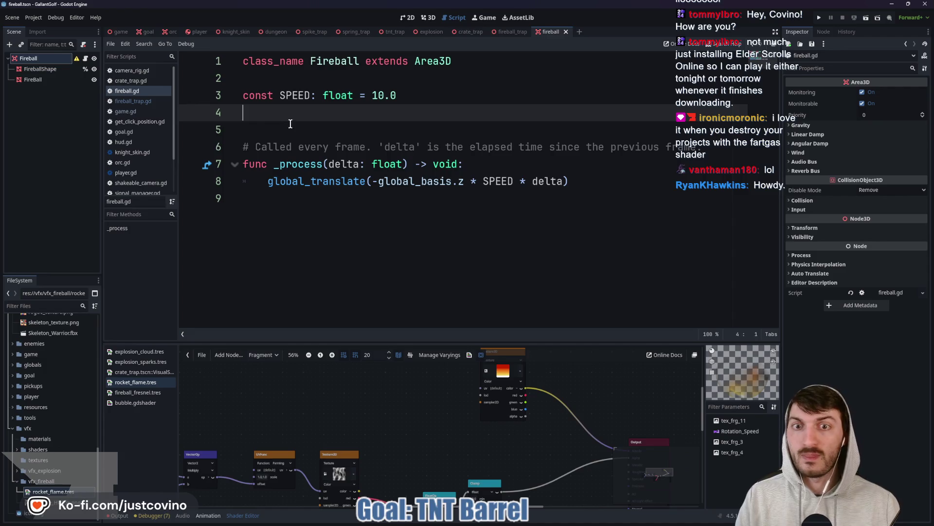
drag(718, 148, 235, 155)
key(BackSpace)
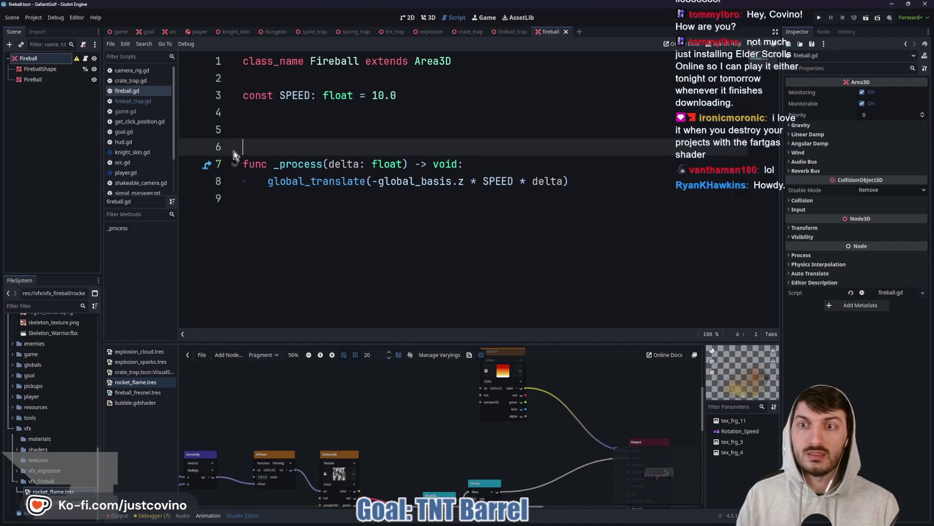
click(393, 198)
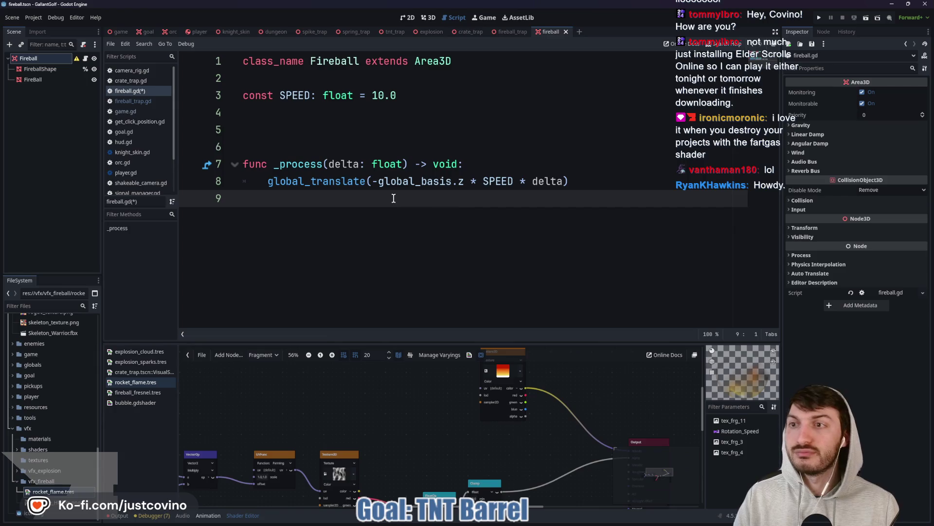
click(274, 78)
key(Return)
key(Return)
key(Up)
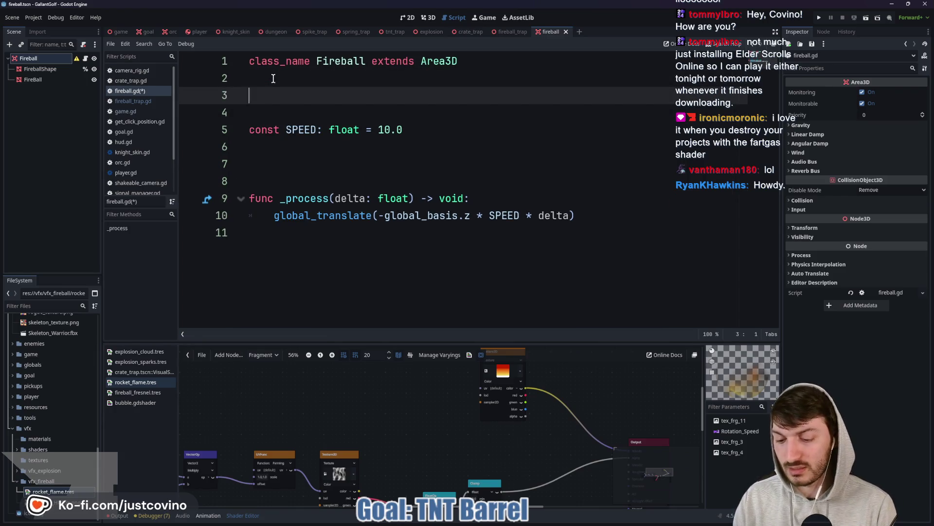
text(@onready var fireball_shape:)
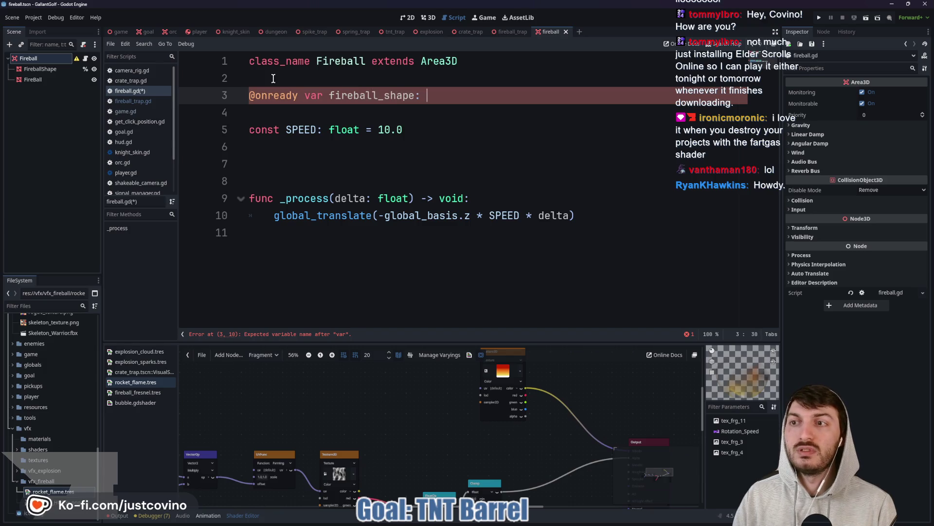
text(MeshInstan)
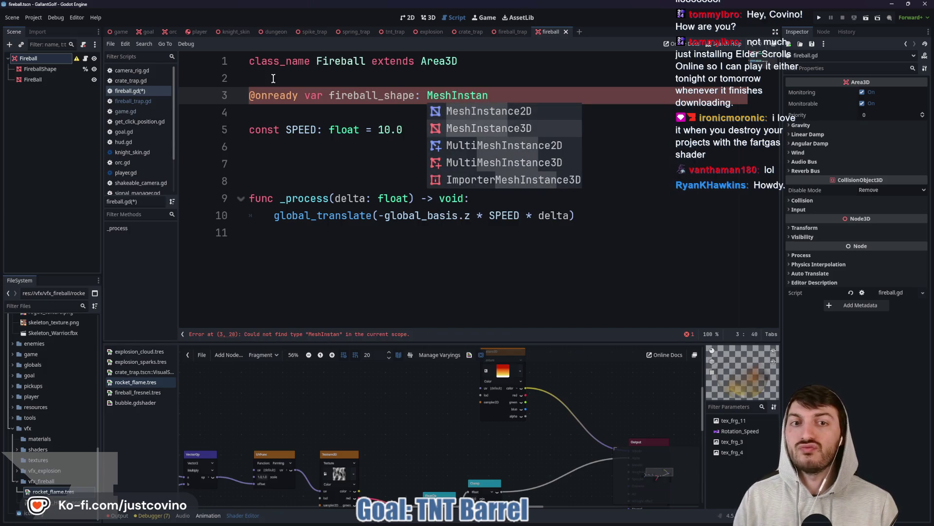
key(Return)
text(= %)
text(Fire)
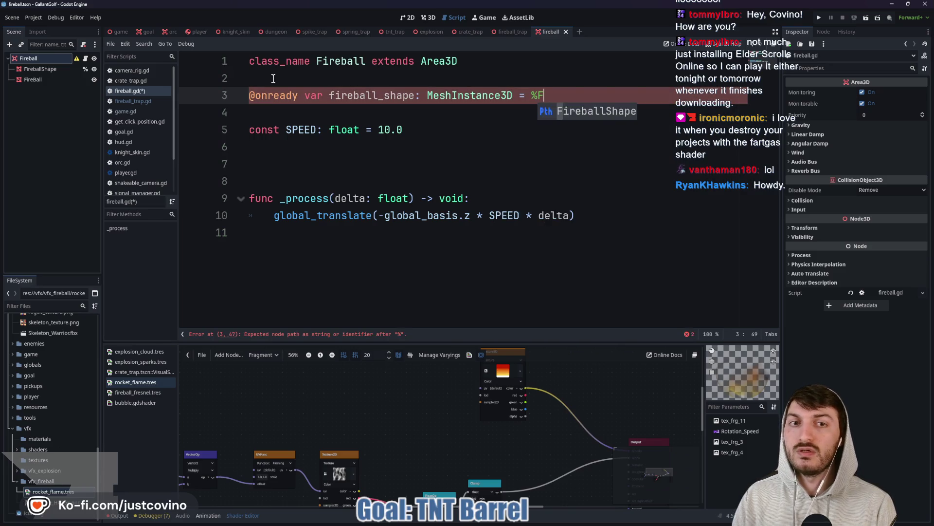
key(Return)
In _process, spin it with fireball_shape.rotate_z(TAU * delta) and save the script.
click(323, 233)
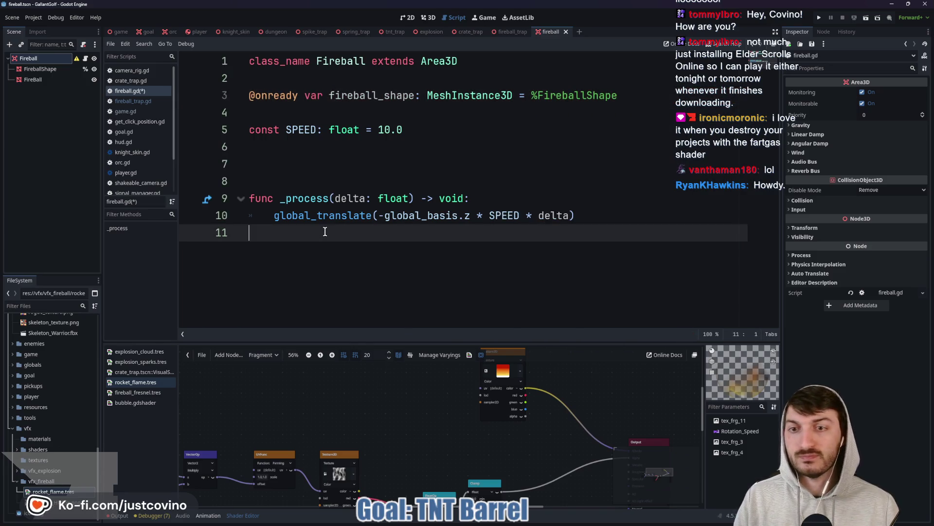
text(fire)
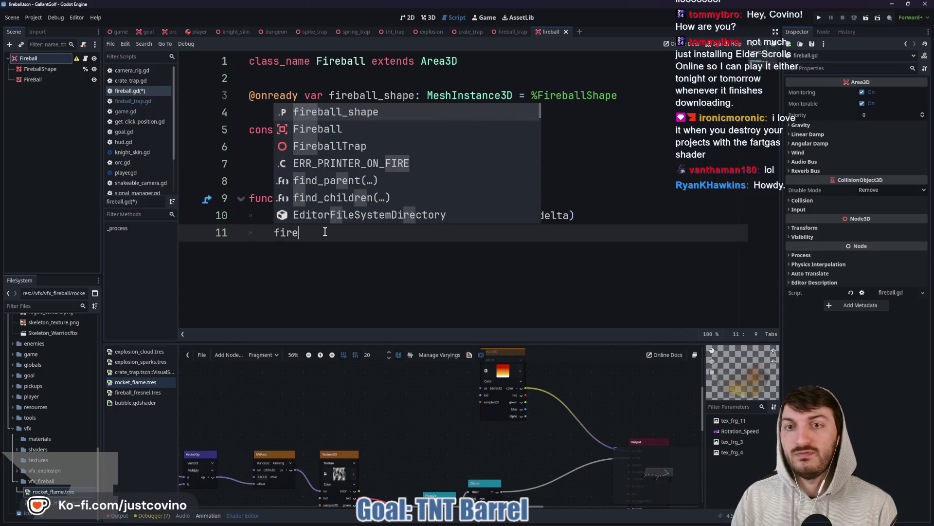
key(Return)
text(.rotat)
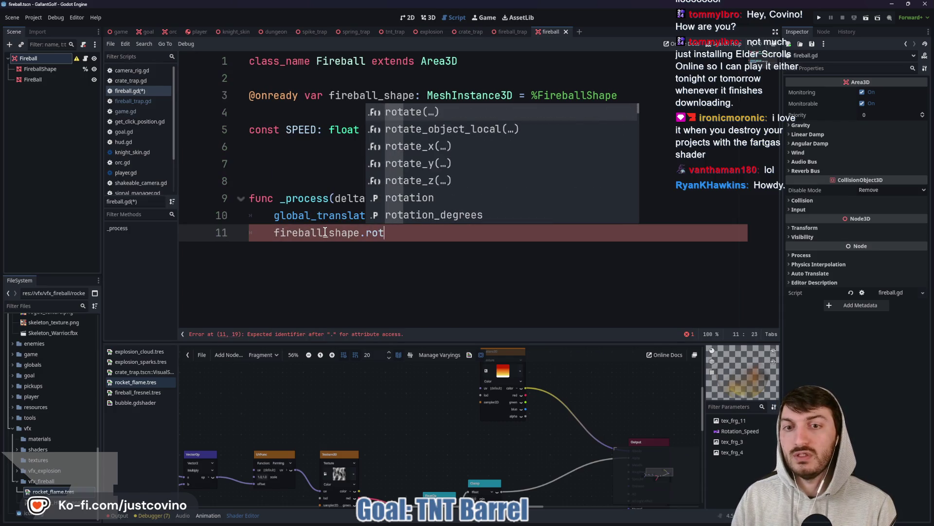
key(Down)
key(Down)
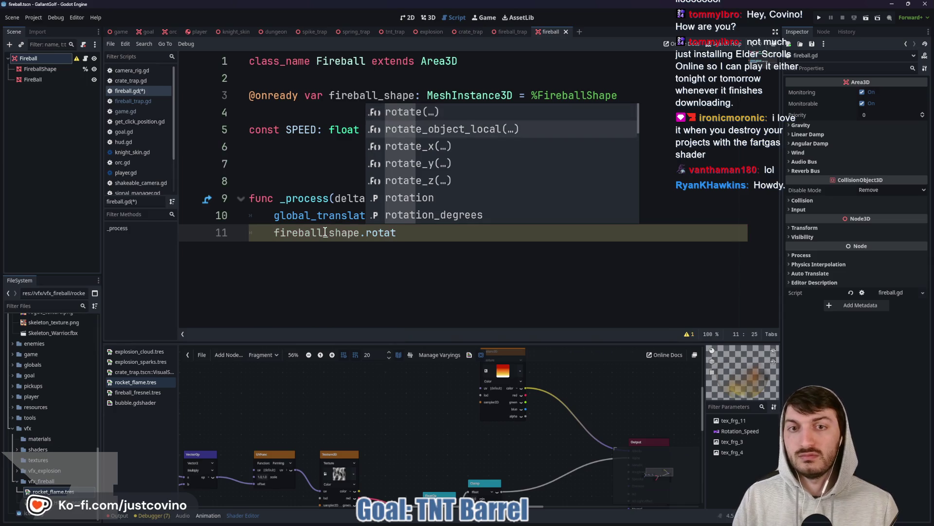
key(Return)
click(426, 21)
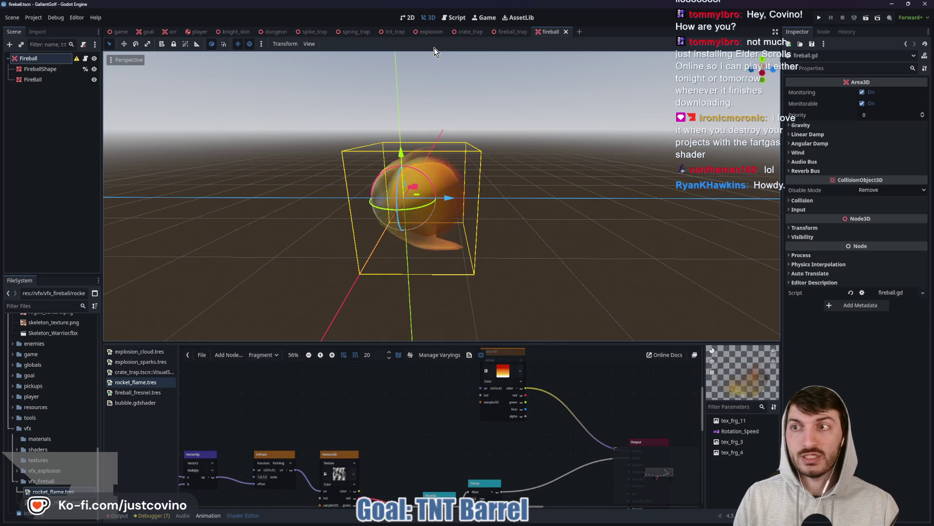
click(41, 68)
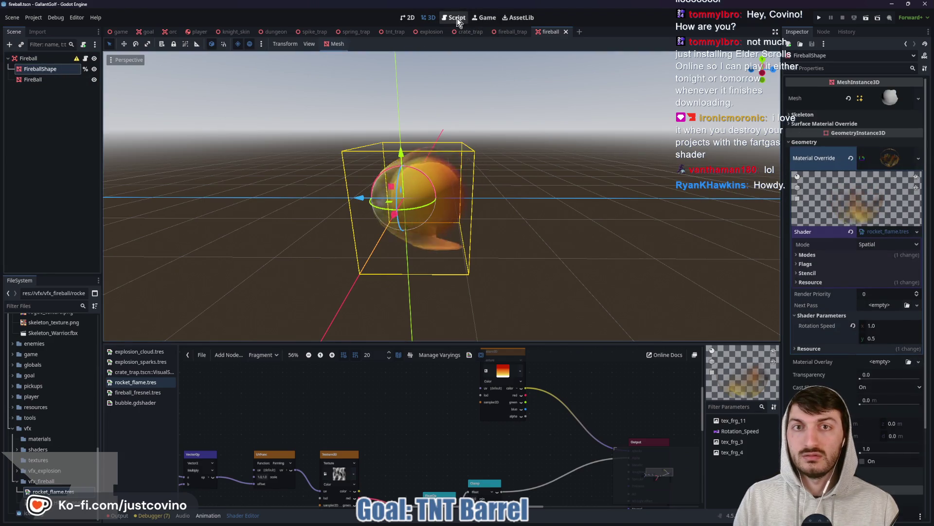
click(456, 18)
key(BackSpace)
text(z()
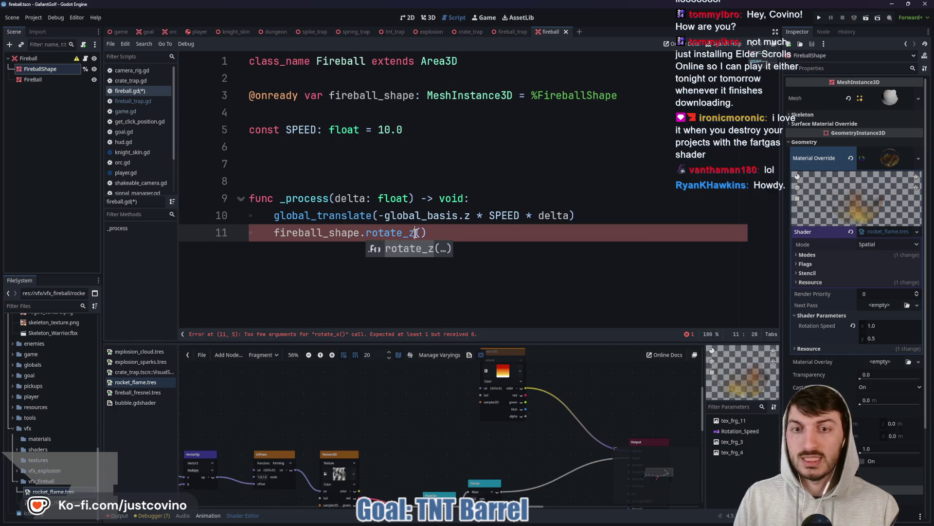
click(424, 236)
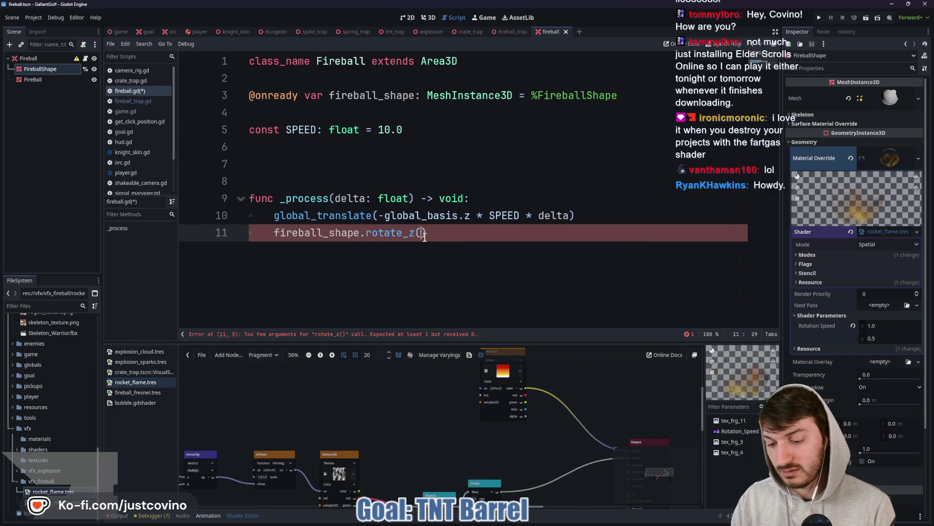
text(TAU)
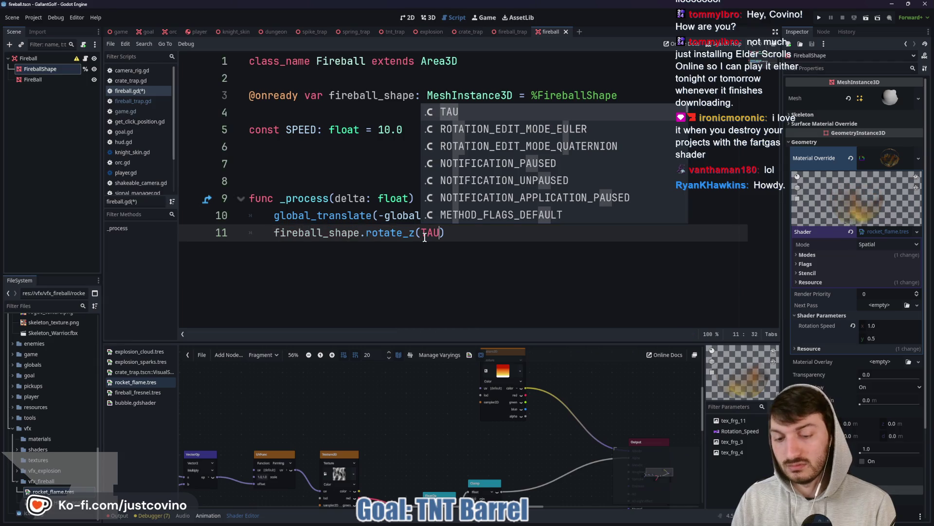
text( *)
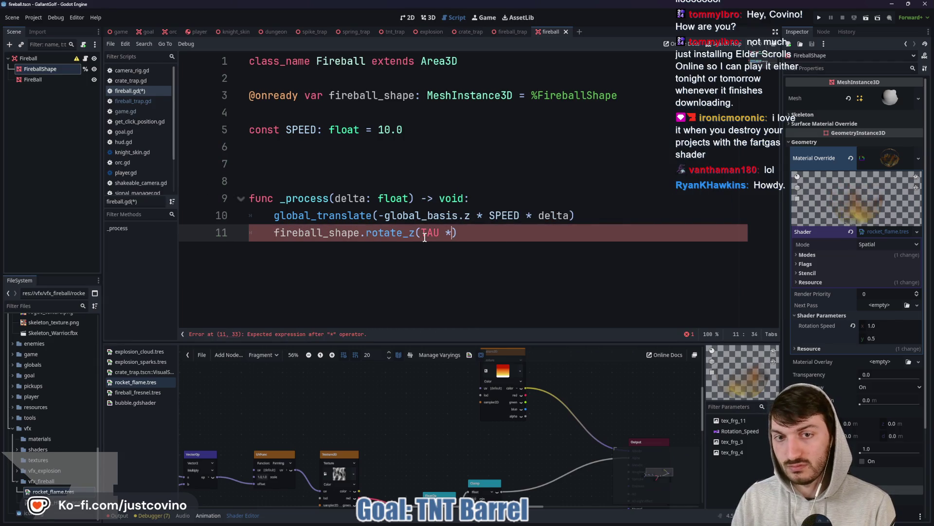
text( delta))
key(ctrl+s)
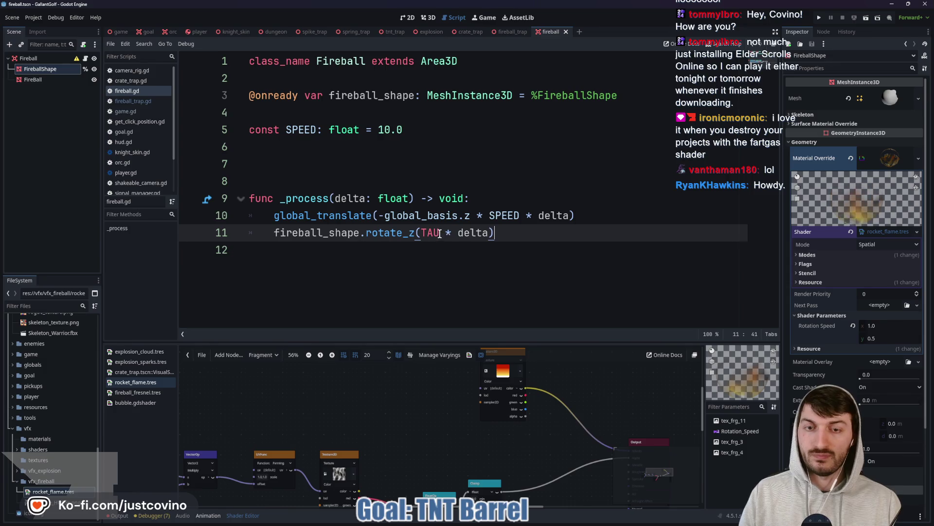
Try a 0.5 multiplier before TAU, then remove it and save again.
mouse_move(440, 233)
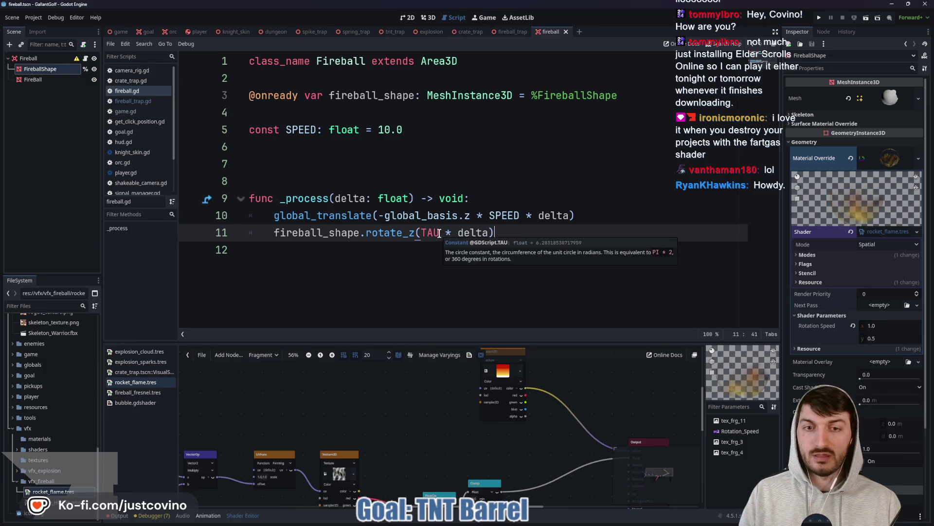
click(422, 233)
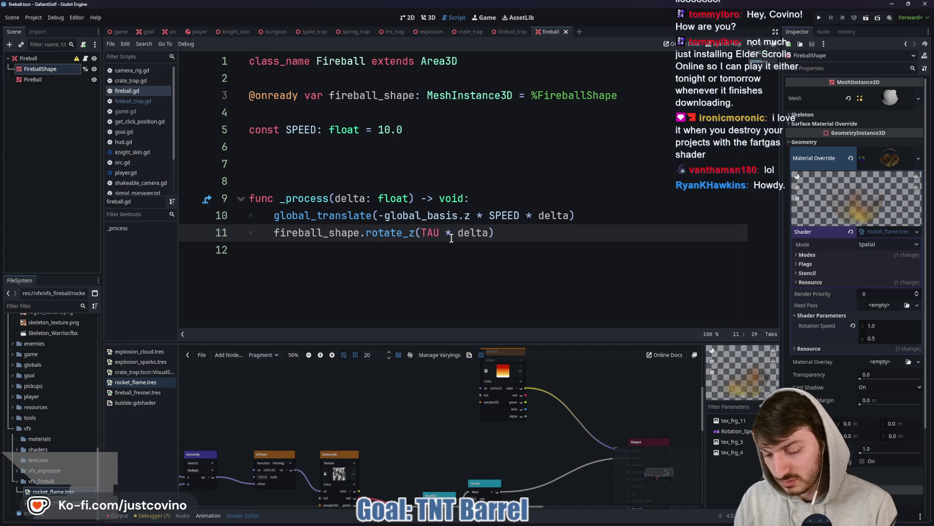
text(0.5 *)
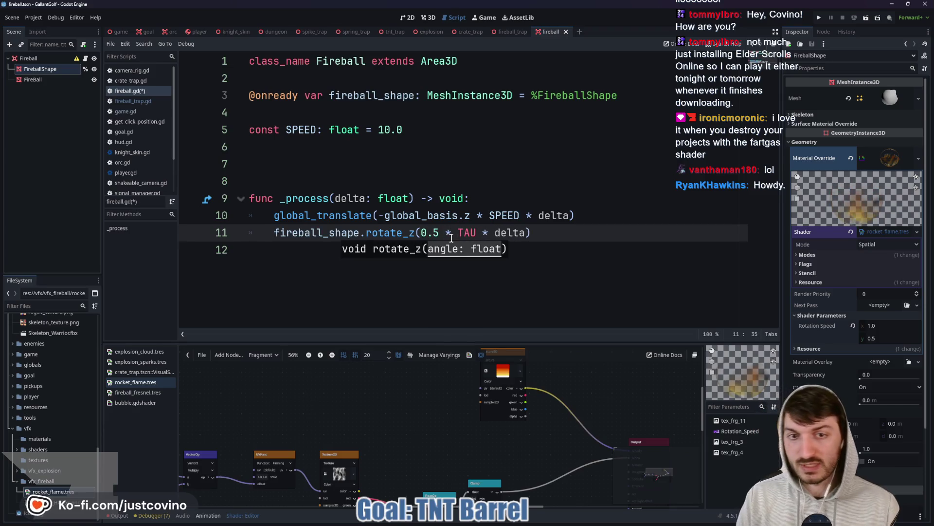
key(ctrl+s)
click(565, 235)
drag(456, 234, 422, 233)
key(BackSpace)
click(525, 231)
key(ctrl+s)
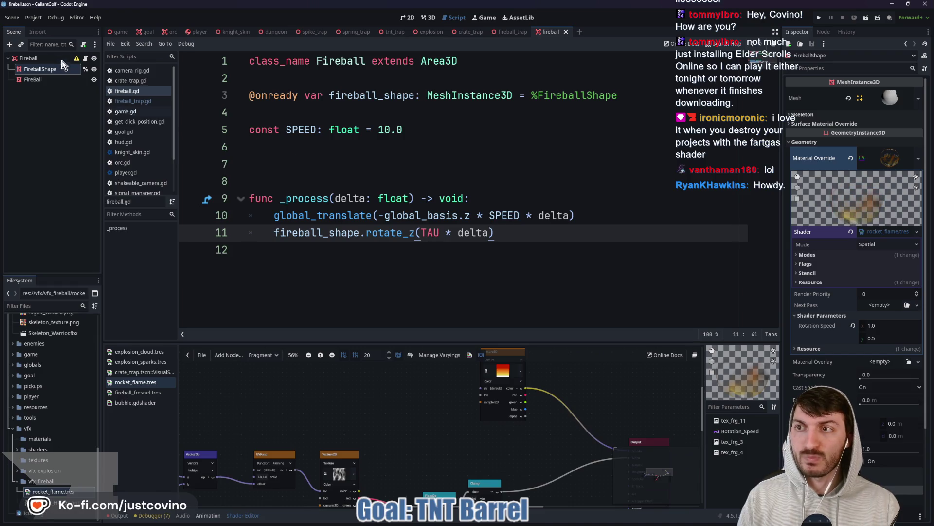
click(282, 167)
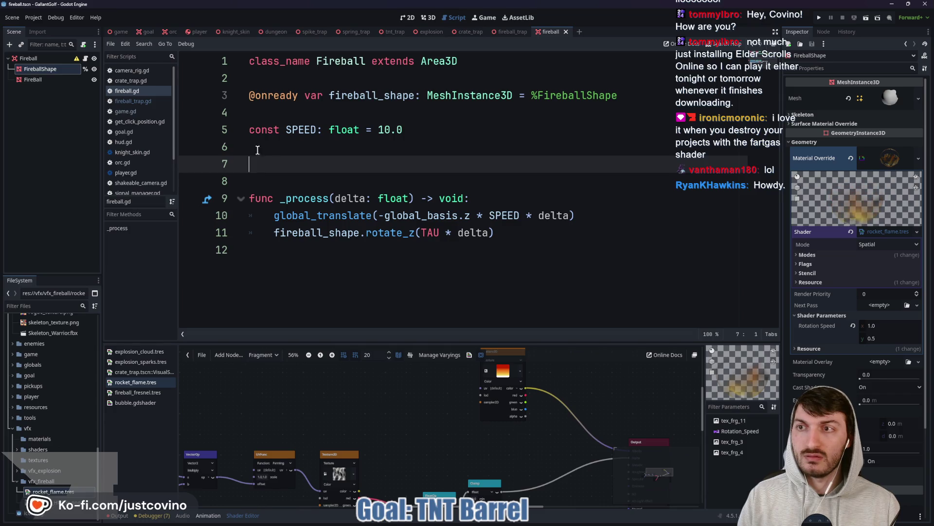
Instance obliterator.tscn under the Fireball root and save the scene.
click(28, 58)
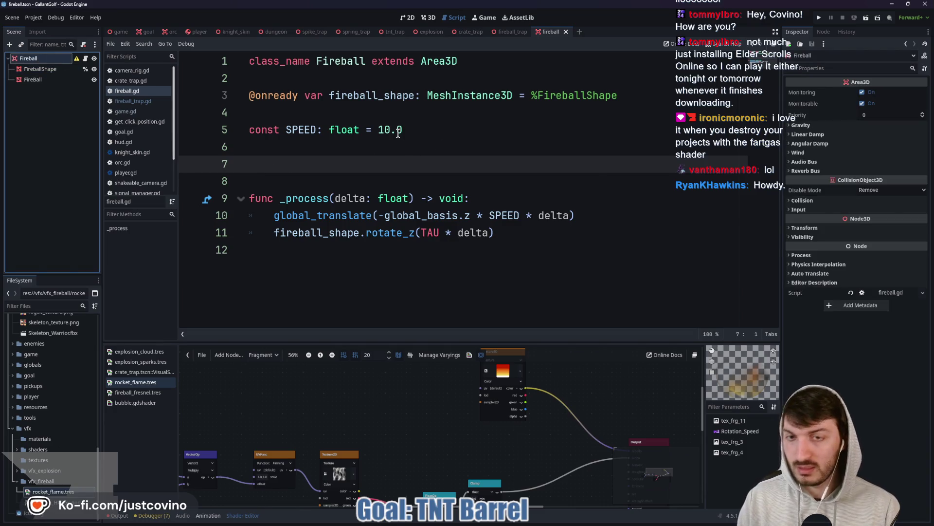
key(ctrl+shift+o)
text(obl)
key(Return)
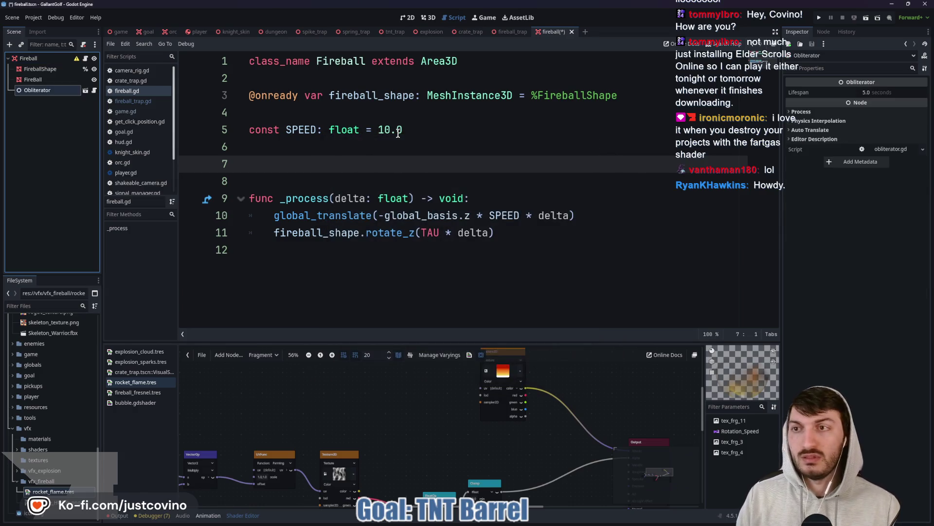
key(ctrl+s)
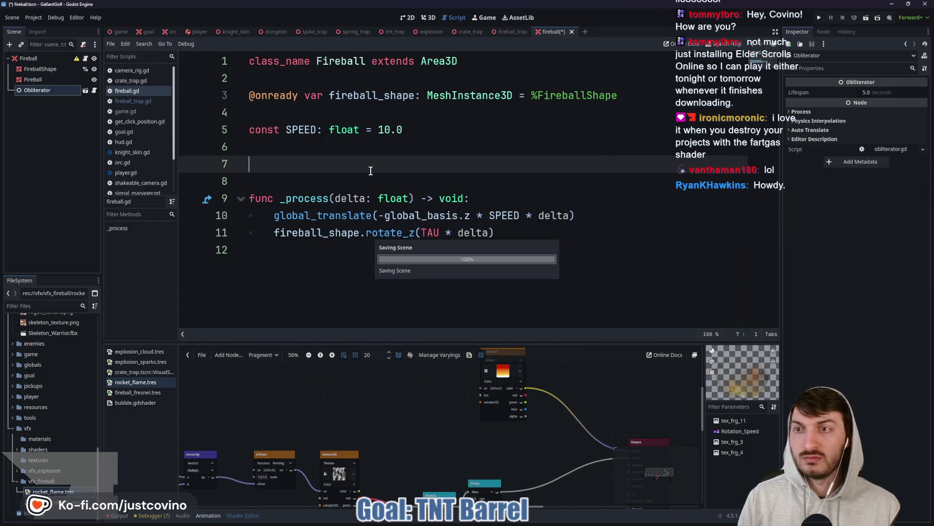
Add a CollisionShape3D with a capsule shape, widen it around the fireball, and save.
click(52, 57)
key(ctrl+v)
mouse_move(475, 197)
mouse_down()
mouse_move(542, 224)
mouse_move(555, 250)
mouse_move(544, 234)
mouse_move(527, 258)
mouse_move(586, 246)
mouse_up()
key(ctrl+s)
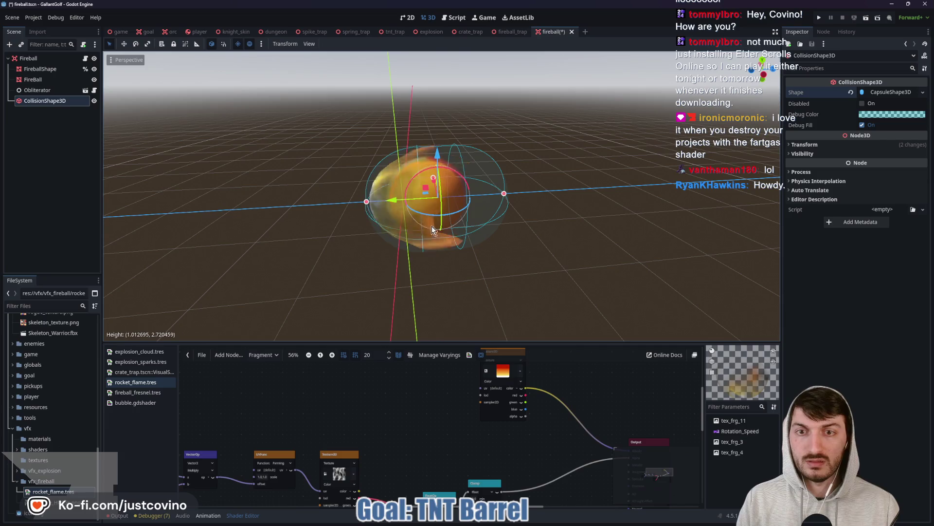
On line 19 of fireball_trap.gd, add const FIREBALL: PackedScene = preload("res://game/obstacles/fireball.tscn") and save.
click(512, 32)
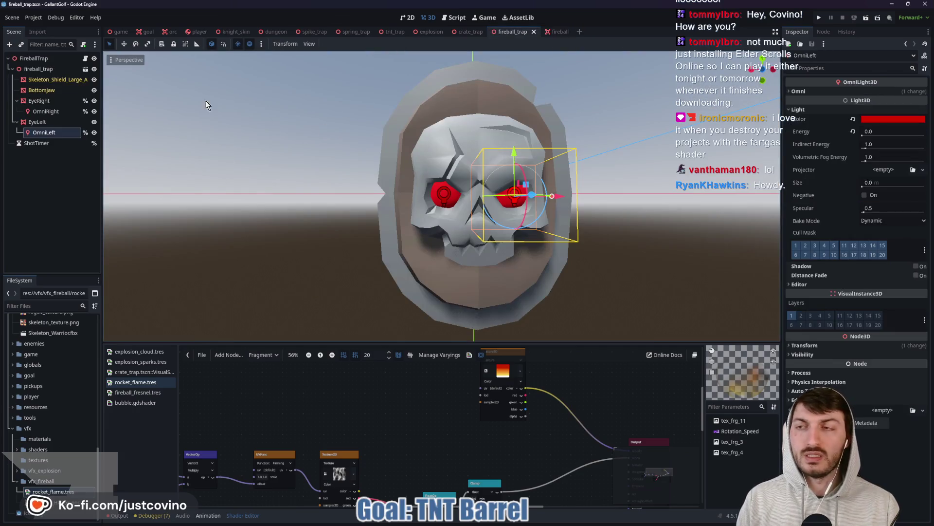
click(85, 58)
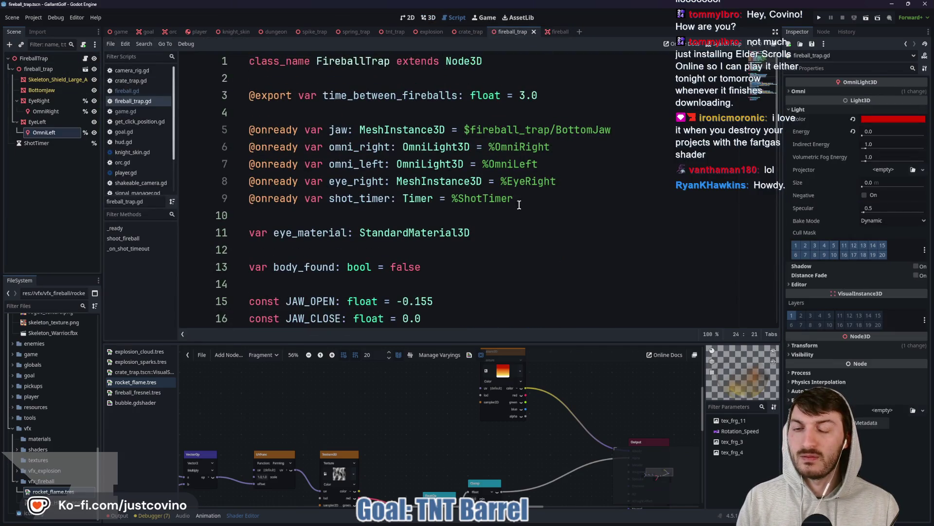
scroll(467, 209, down, 3)
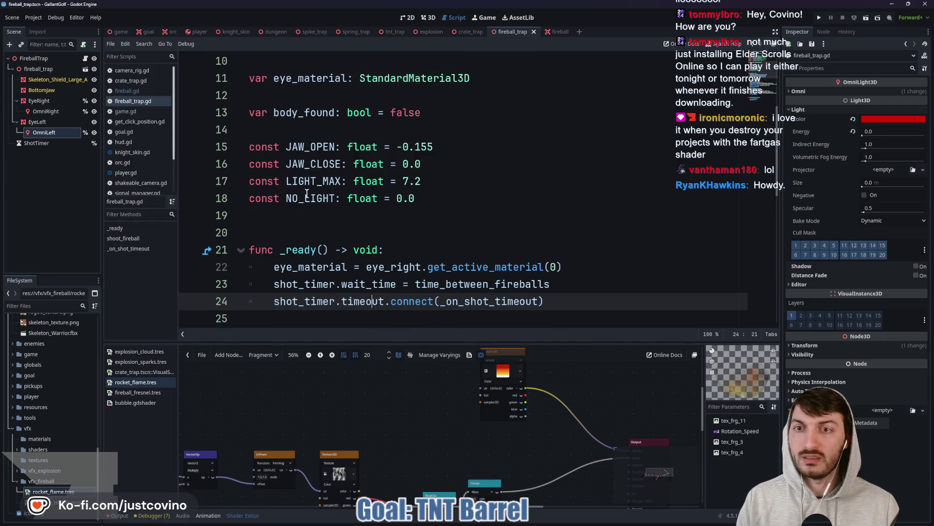
click(342, 221)
text(const FIREBALL:)
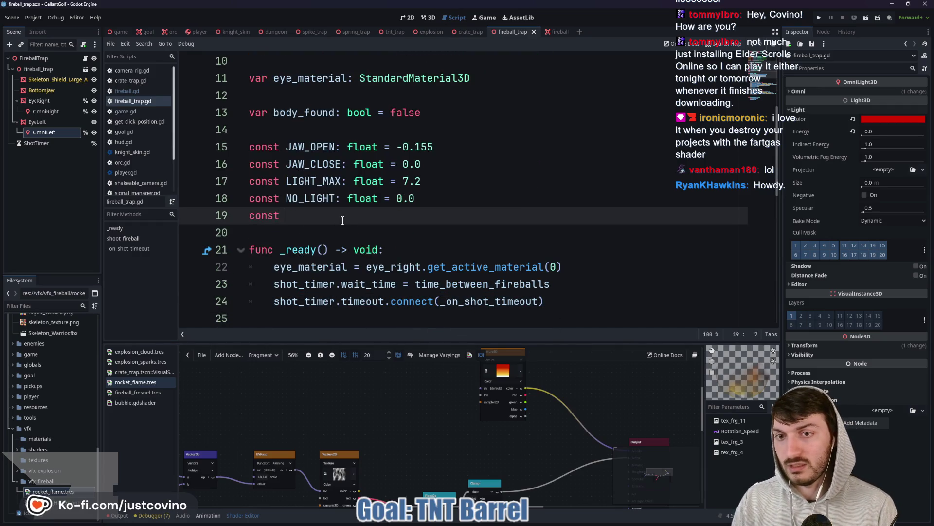
text( PackedSce)
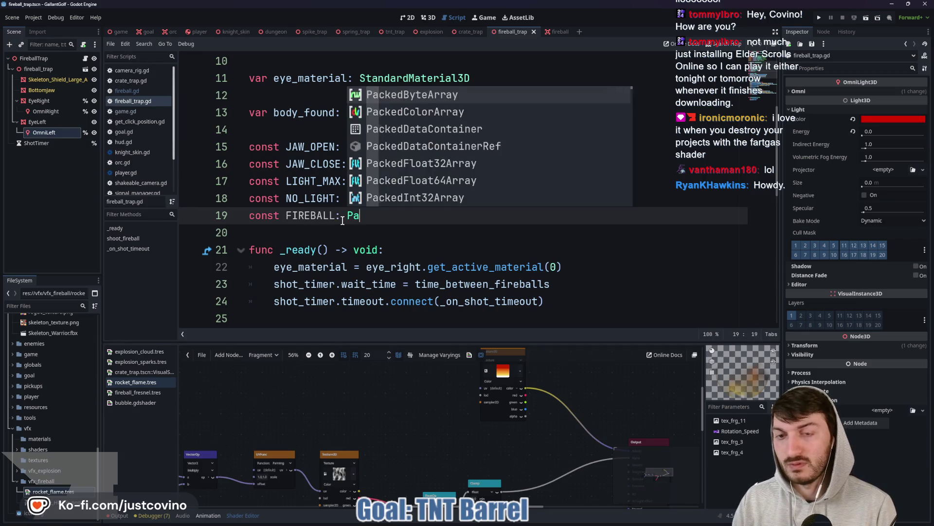
text(ne = preload()
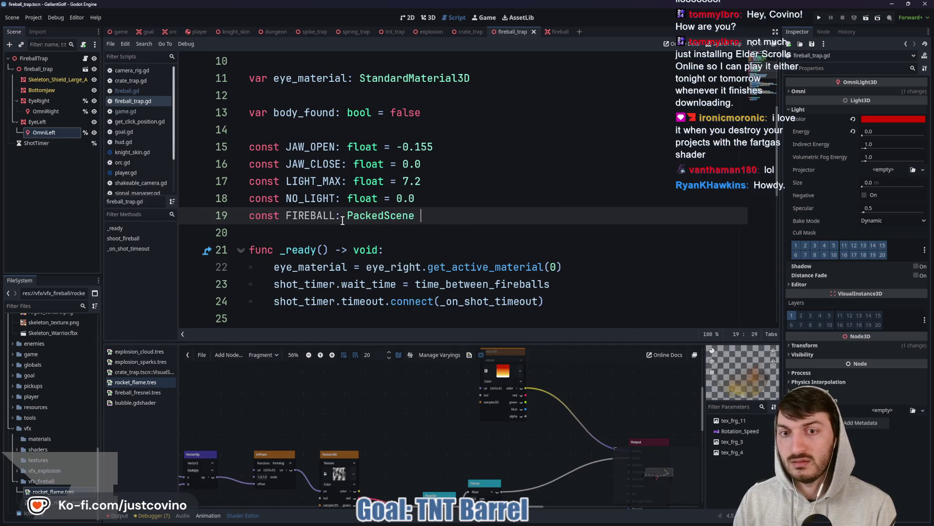
text(")
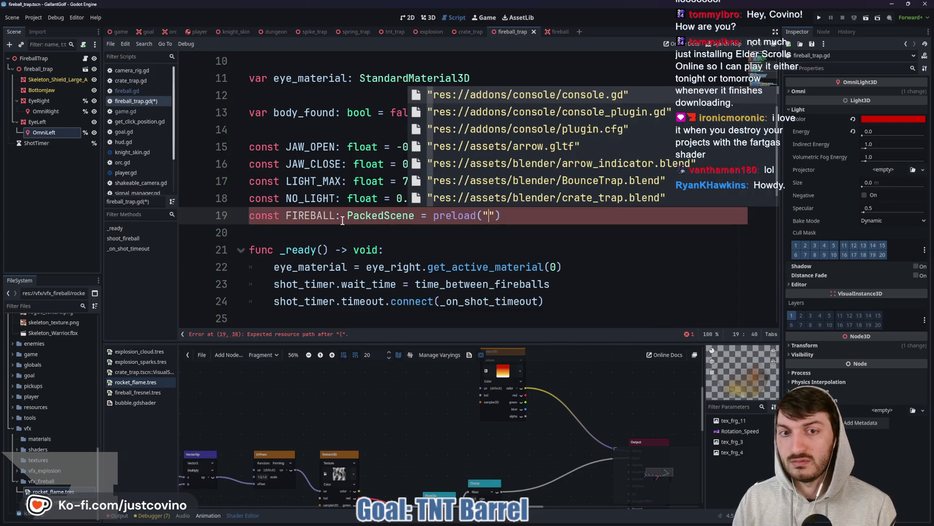
text(res://)
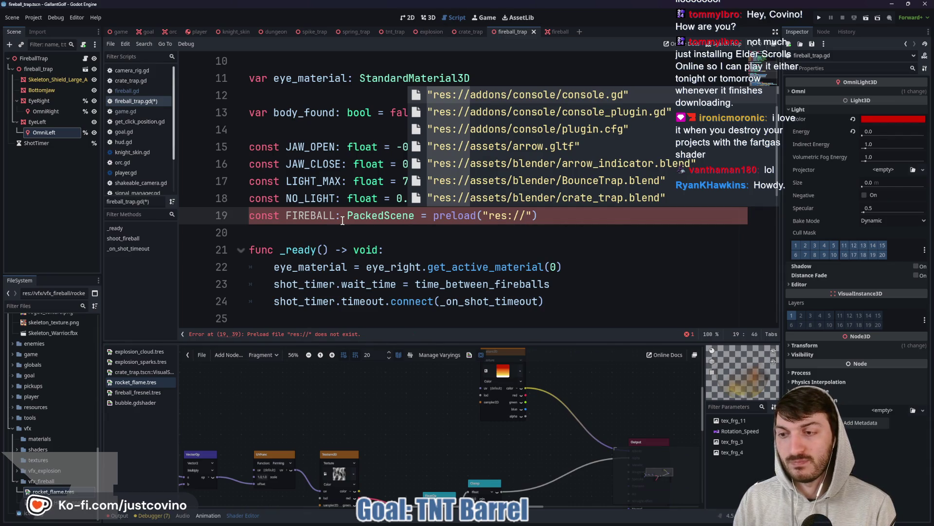
text(game)
key(Down)
key(Down)
key(Down)
key(Return)
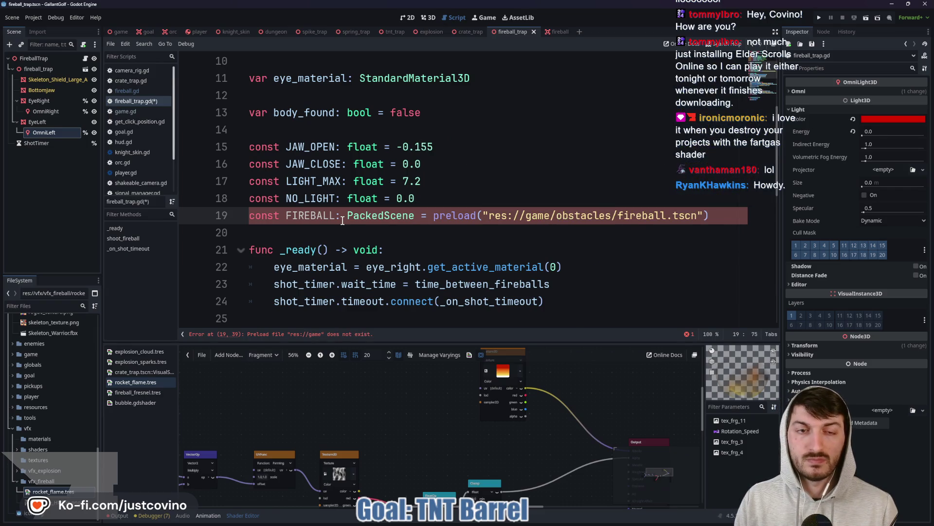
click(416, 233)
key(ctrl+s)
scroll(410, 215, down, 4)
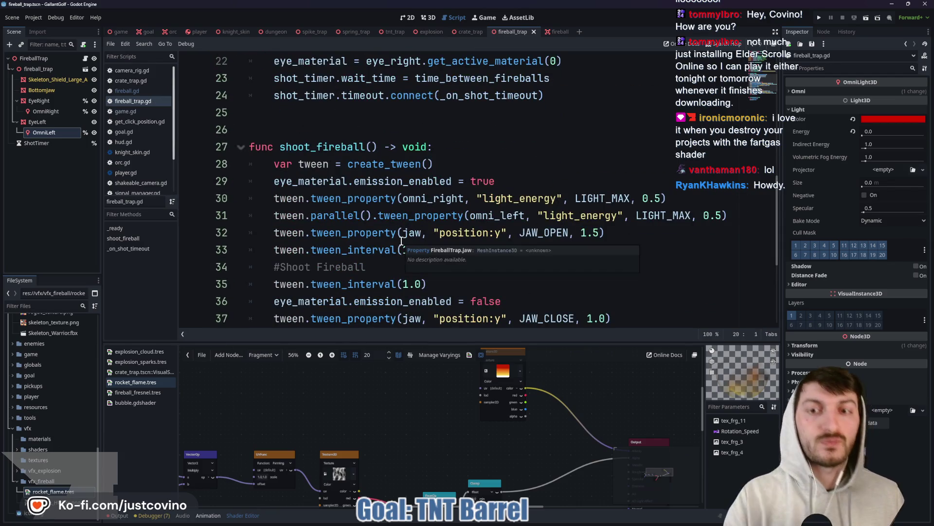
Replace the Shoot Fireball comment with var fireball = FIREBALL.instantiate().
click(382, 266)
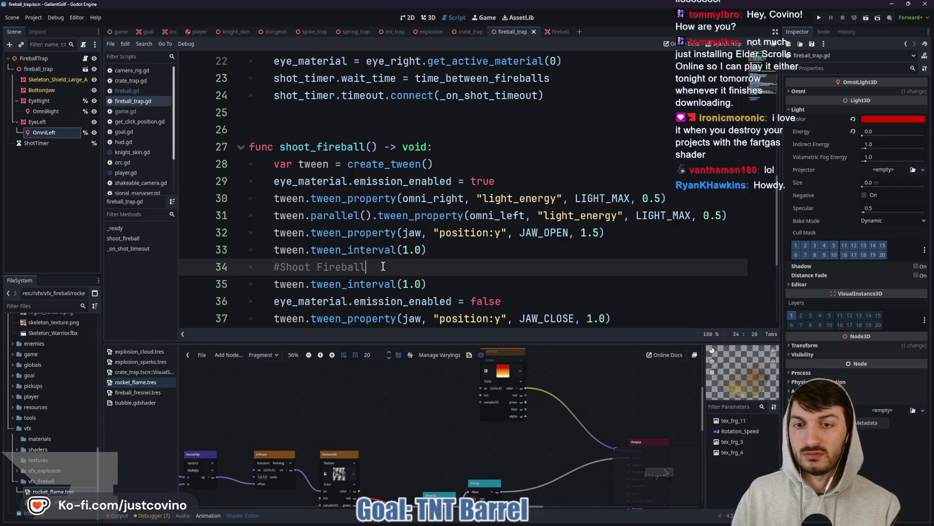
key(BackSpace)
key(BackSpace)
key(BackSpace)
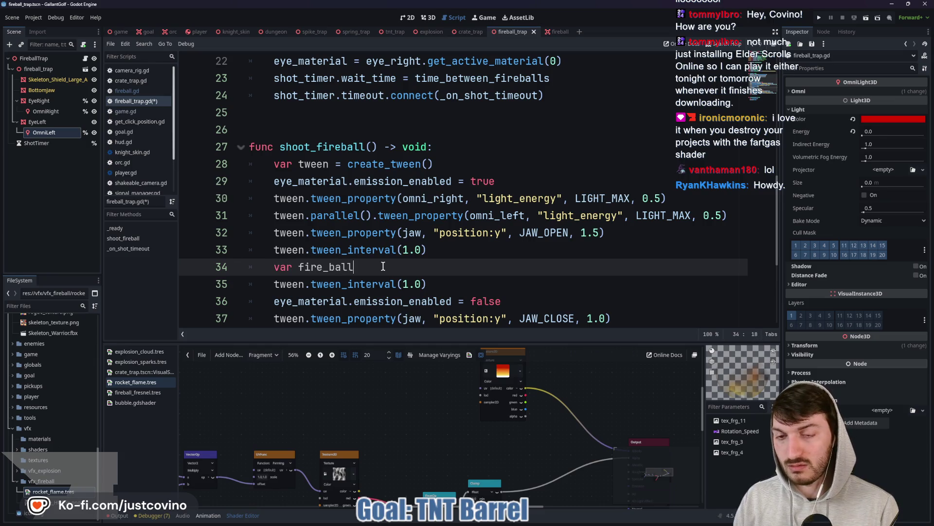
key(BackSpace)
key(BackSpace)
key(BackSpace)
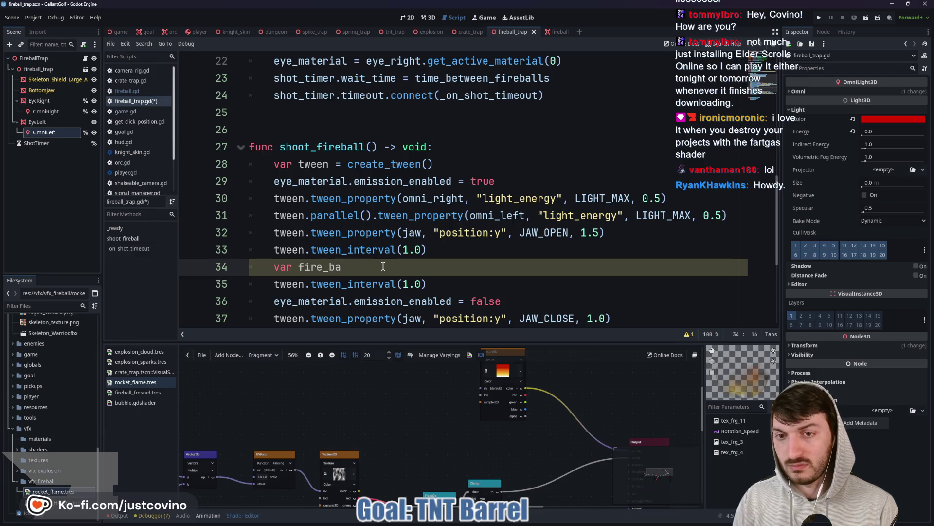
text(= )
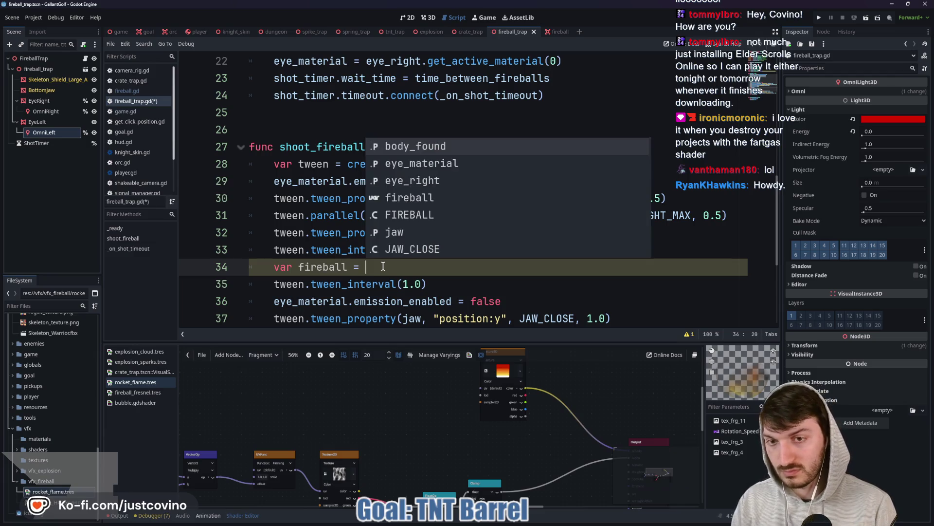
text(FIRE)
key(Return)
text(.inst)
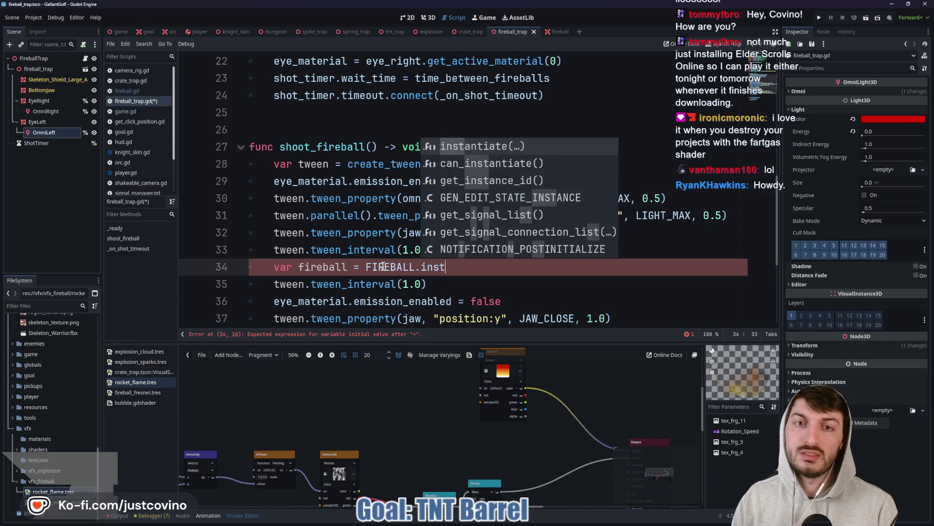
key(Return)
text())
Add add_child(fireball) and begin a fireball.global_position assignment above it.
key(Return)
text(ass)
key(BackSpace)
key(BackSpace)
text(dd_chi)
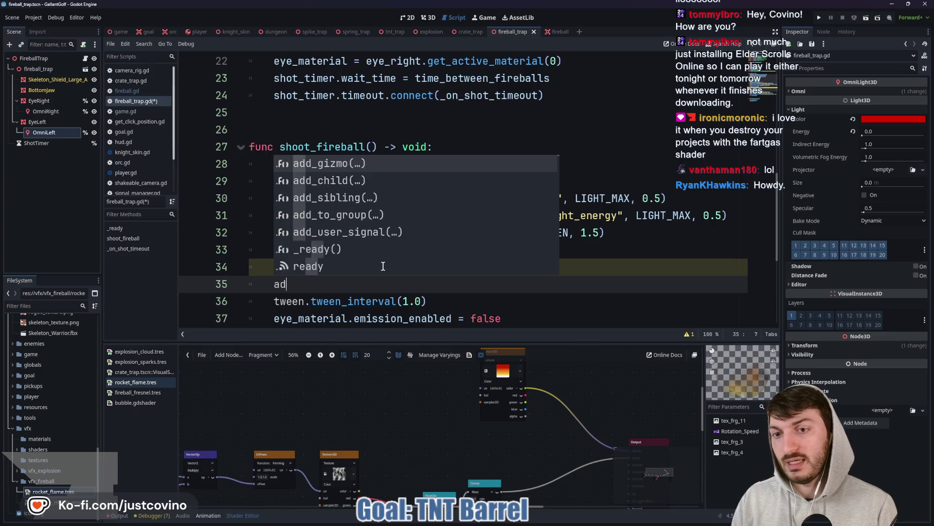
key(Return)
text(fire)
key(Return)
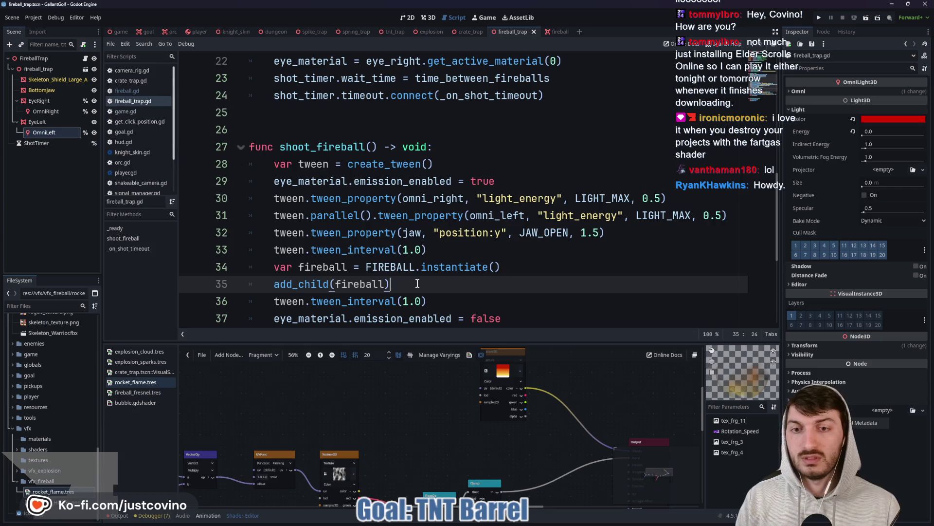
click(537, 268)
key(Return)
text(fireball.gl)
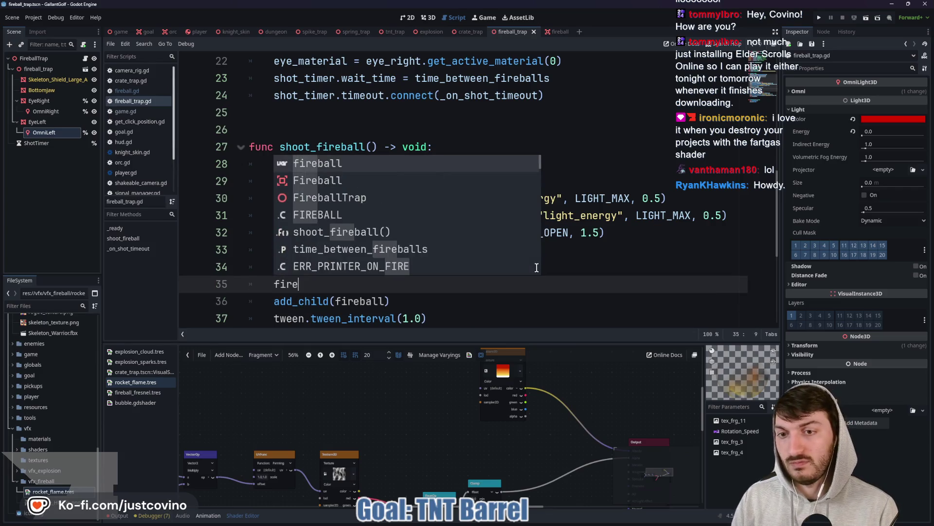
text(obal)
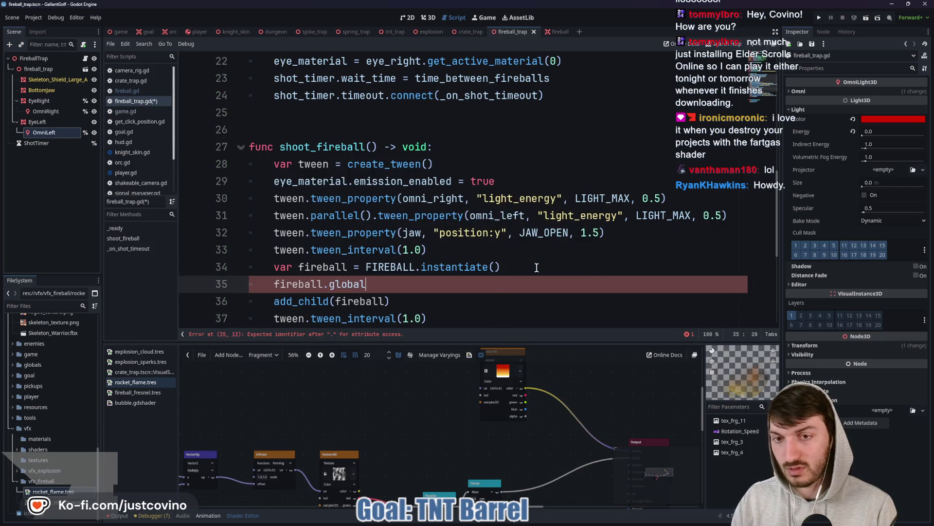
key(BackSpace)
key(BackSpace)
key(BackSpace)
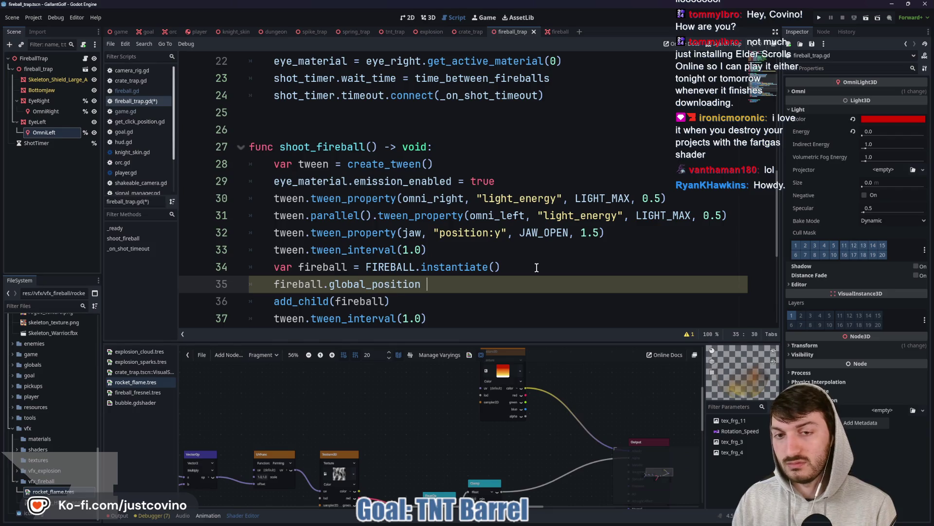
text(=)
scroll(391, 240, up, 6)
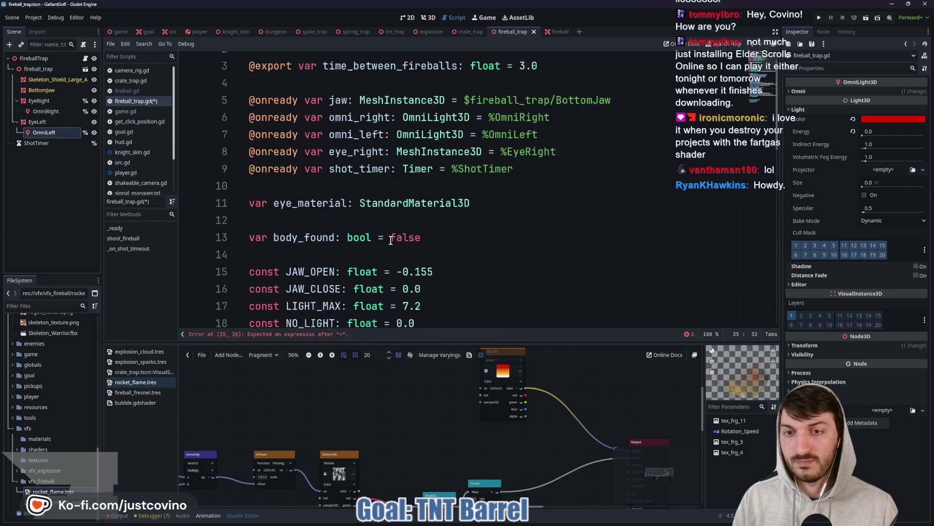
scroll(391, 239, down, 2)
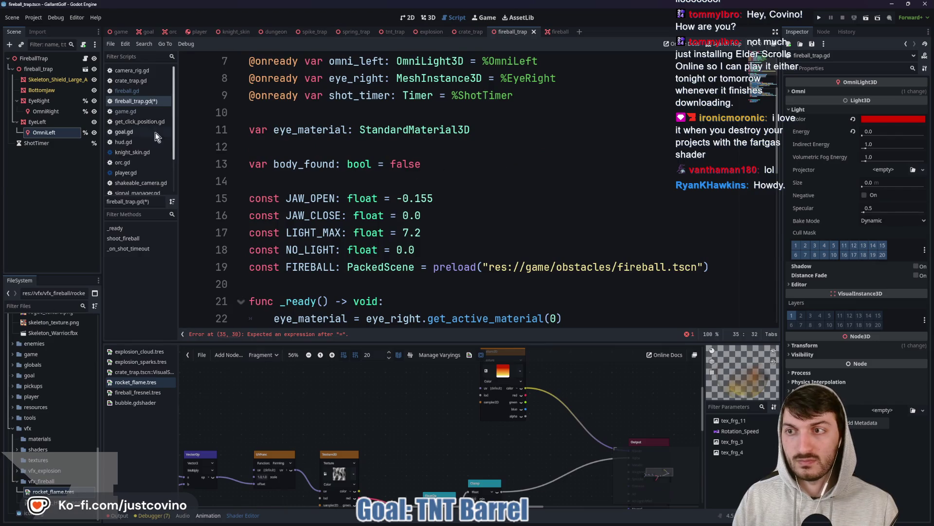
click(425, 18)
Add a Marker3D child to the FireballTrap root and rename it ShotMarker.
click(47, 58)
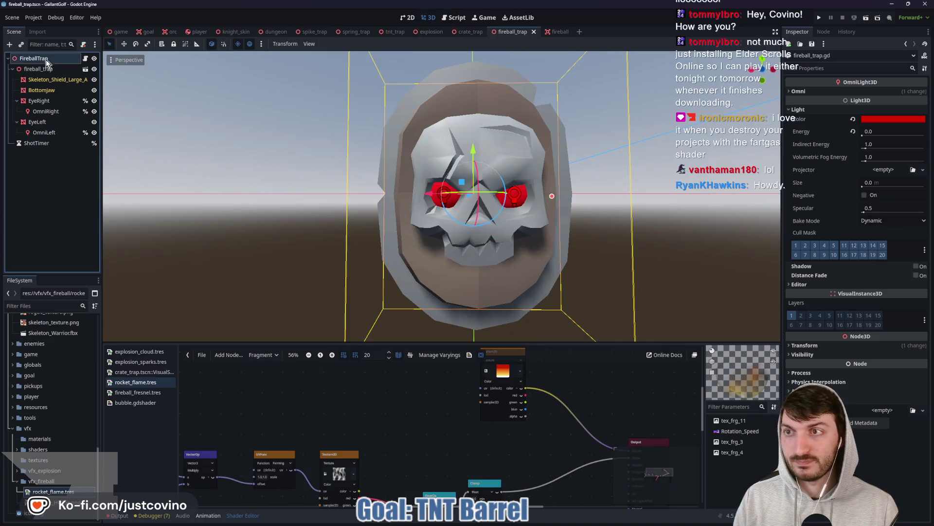
key(ctrl+a)
text(marker)
key(Return)
click(54, 152)
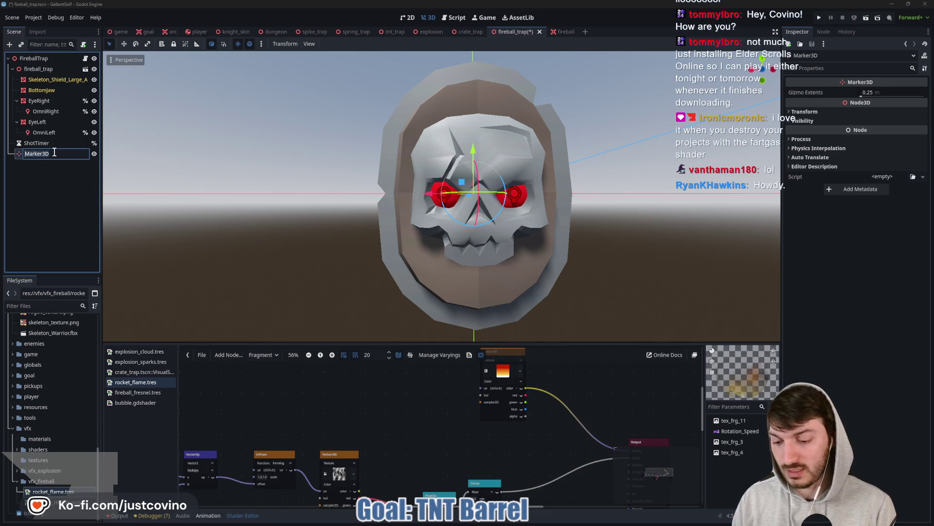
text(ShotMarker)
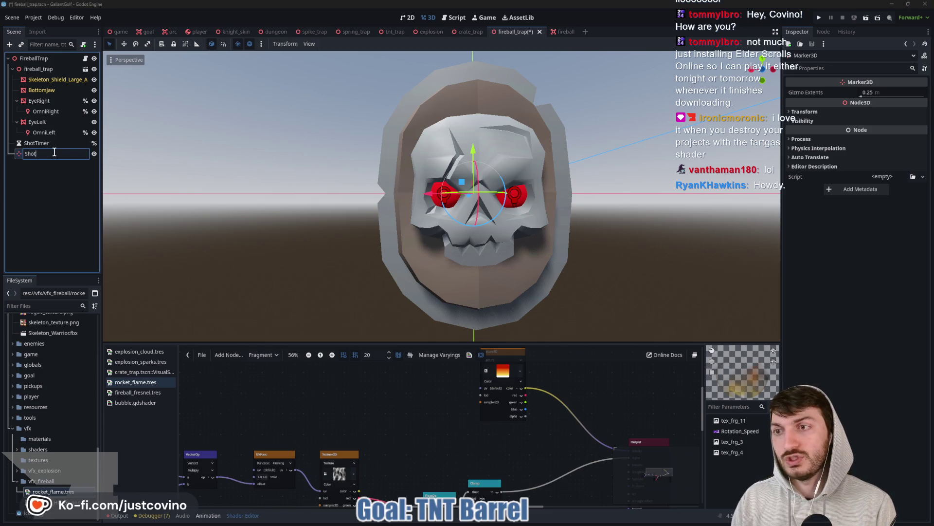
key(Return)
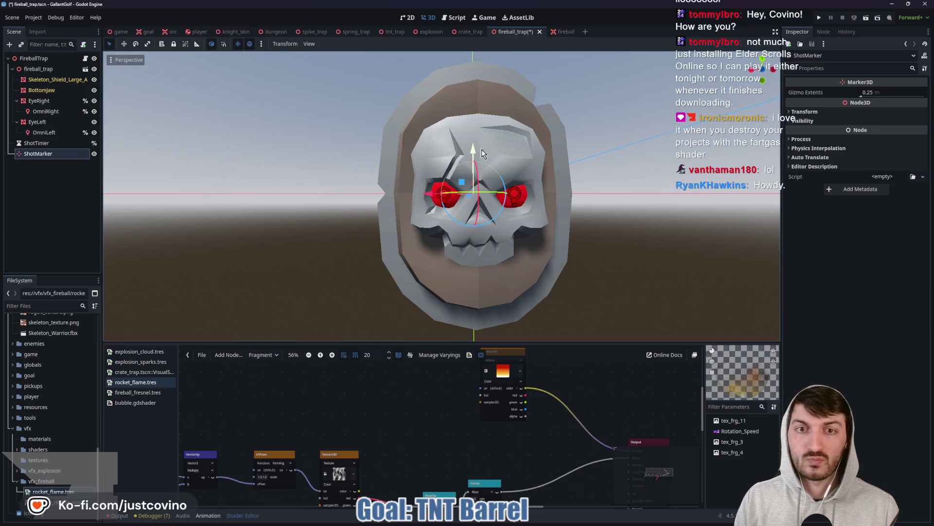
Move ShotMarker into and just in front of the skull's mouth, then save the scene.
mouse_move(471, 151)
mouse_down()
mouse_move(474, 194)
mouse_move(492, 197)
mouse_up()
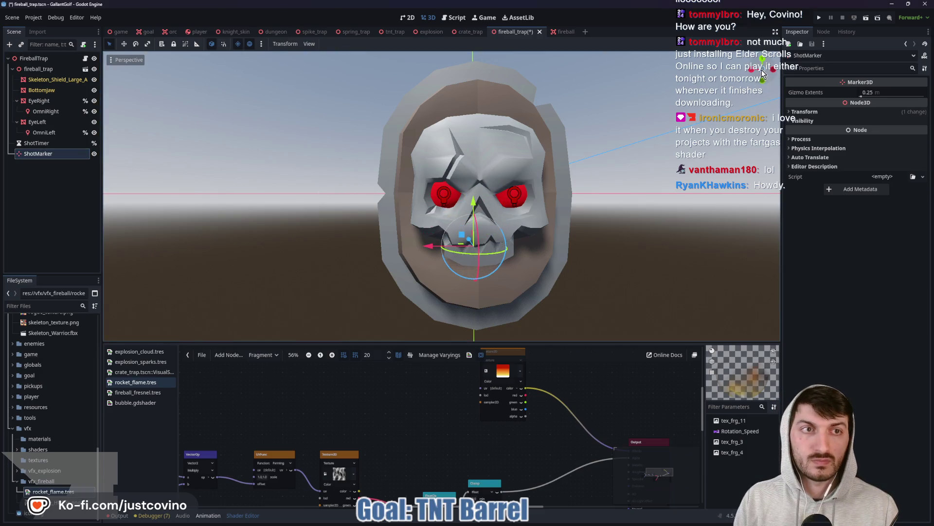
click(760, 73)
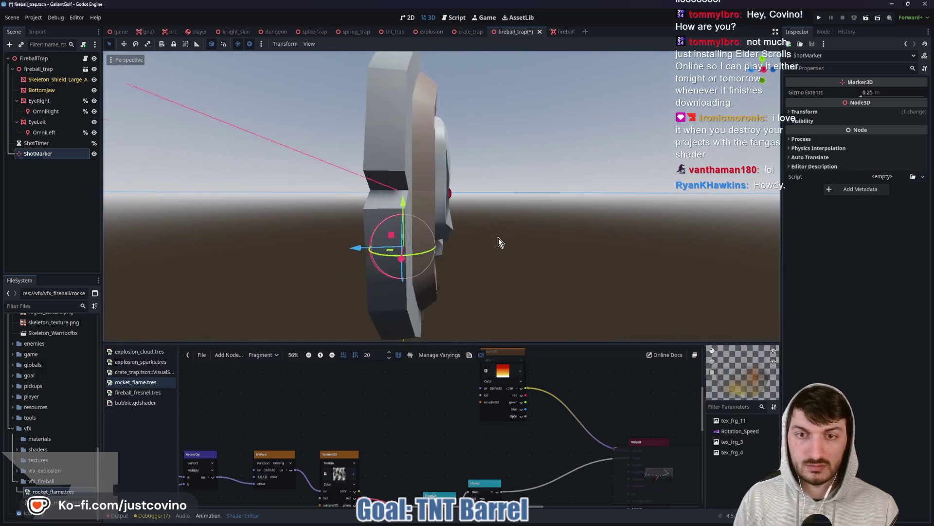
drag(357, 252, 390, 250)
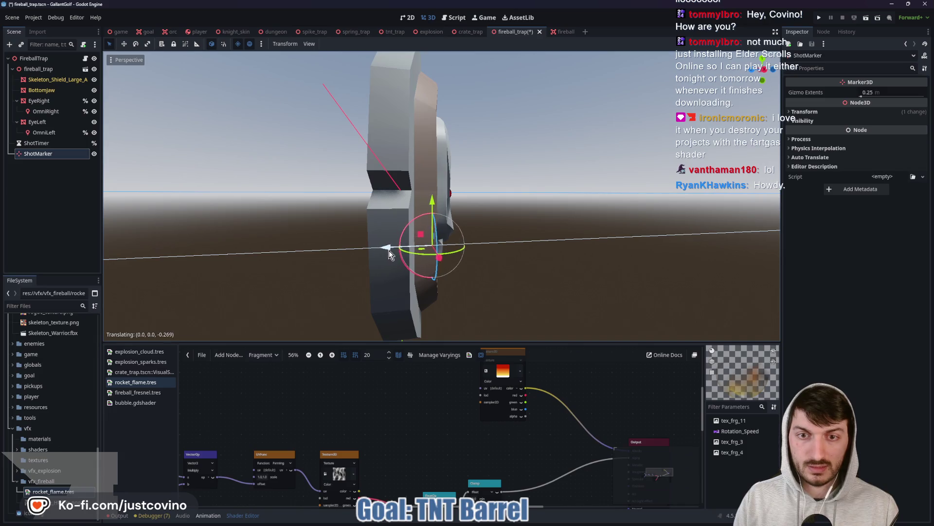
mouse_move(474, 247)
mouse_down()
mouse_move(528, 220)
mouse_move(454, 221)
mouse_up()
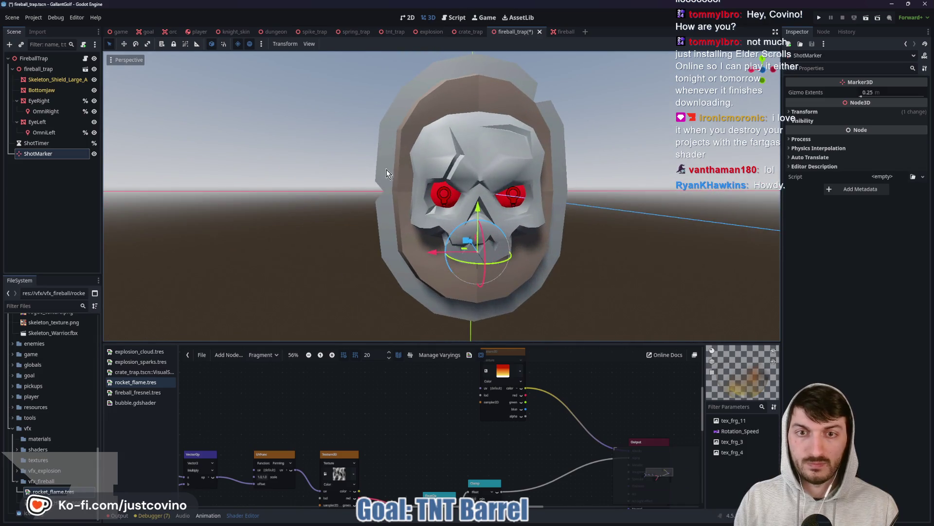
key(ctrl+s)
Make ShotMarker accessible by unique name and start a new line below shot_timer in the trap script.
right_click(60, 155)
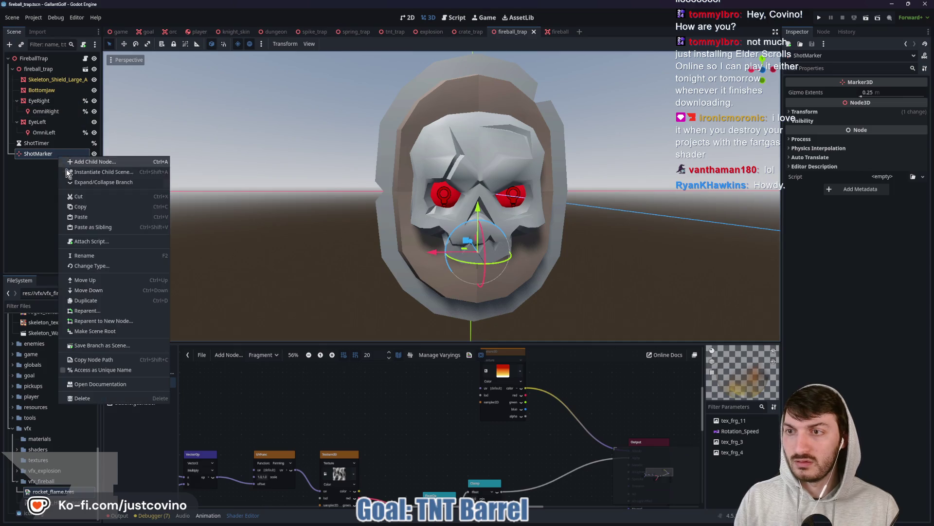
click(90, 366)
click(86, 59)
scroll(535, 195, up, 3)
click(536, 198)
key(Return)
text(@onready var shot_ma)
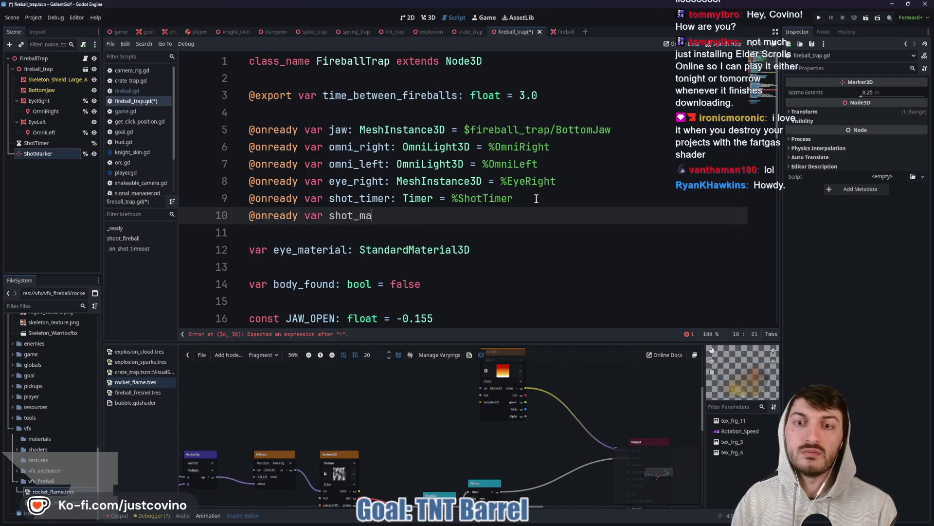
text( Marker3D = %)
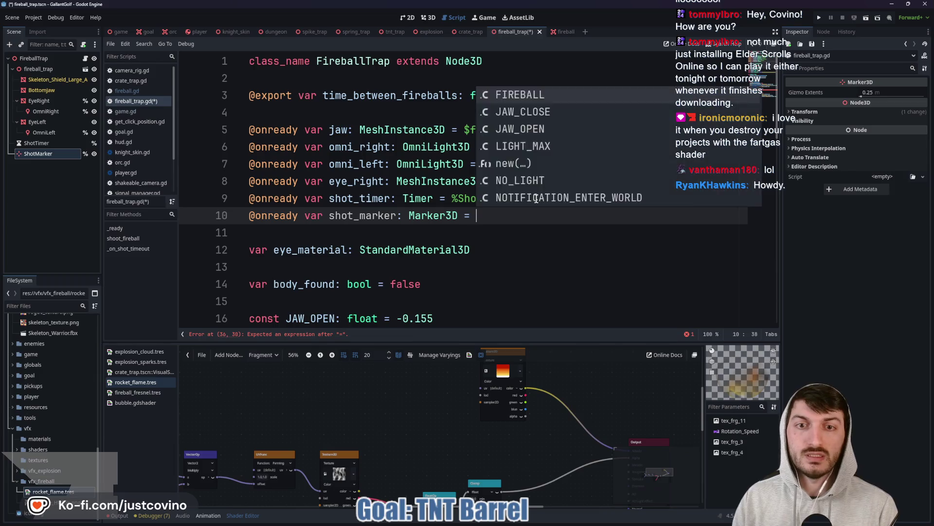
text(Shot)
key(Return)
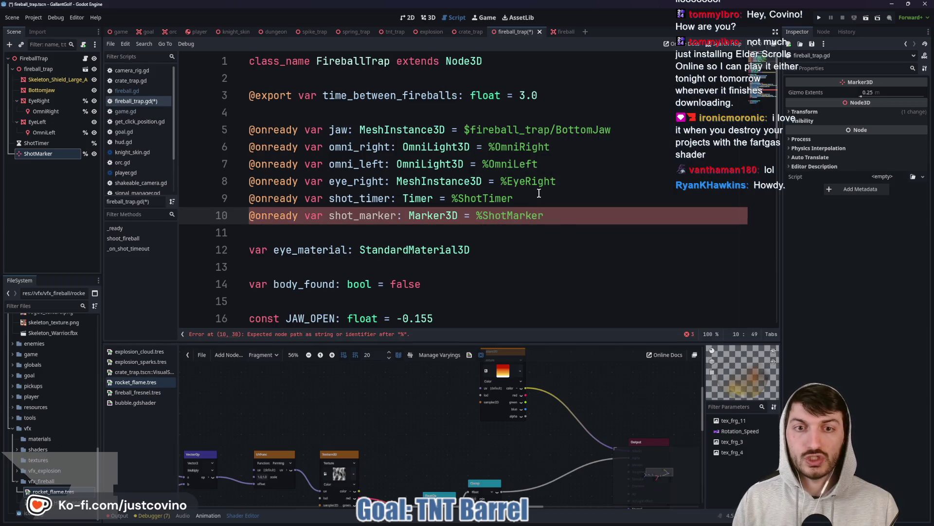
scroll(456, 232, down, 4)
scroll(456, 232, down, 4)
Set fireball.global_position to shot_marker.global_position after add_child, and save the script.
click(447, 249)
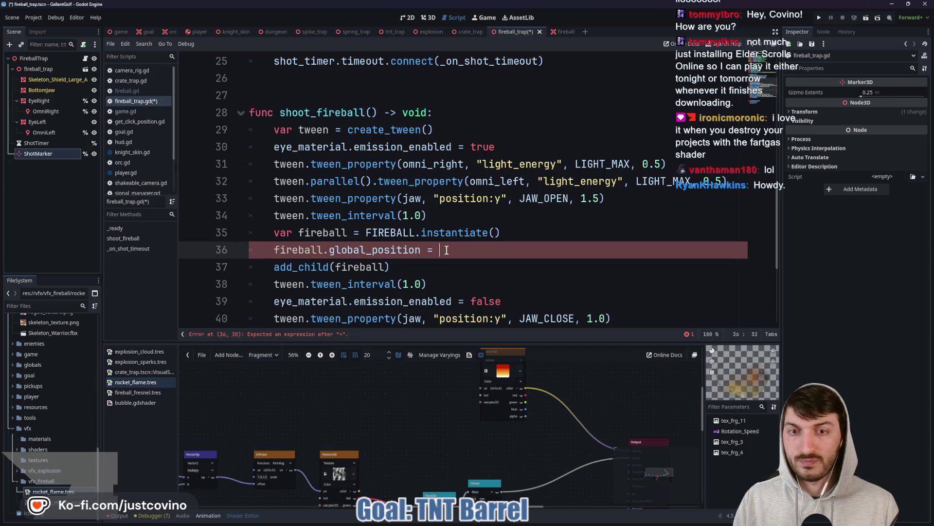
text(hot)
key(Return)
text(.)
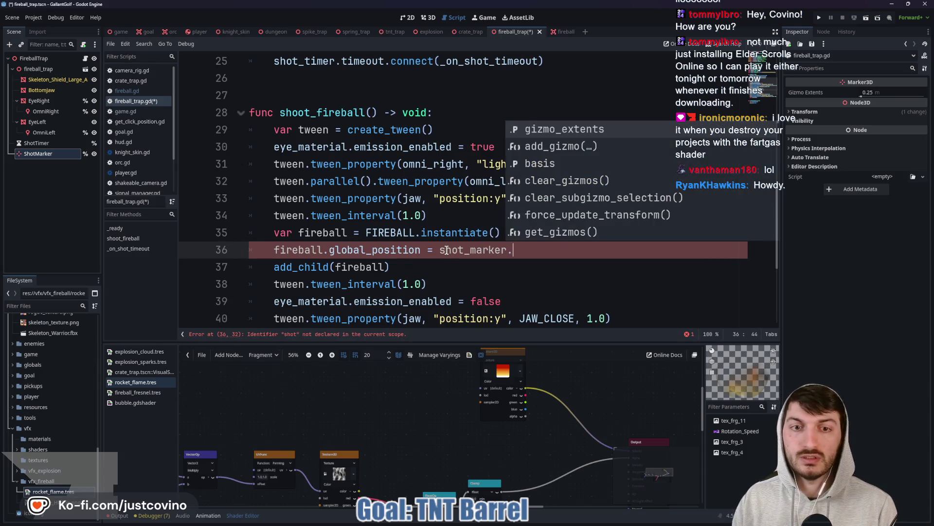
text(global)
key(Return)
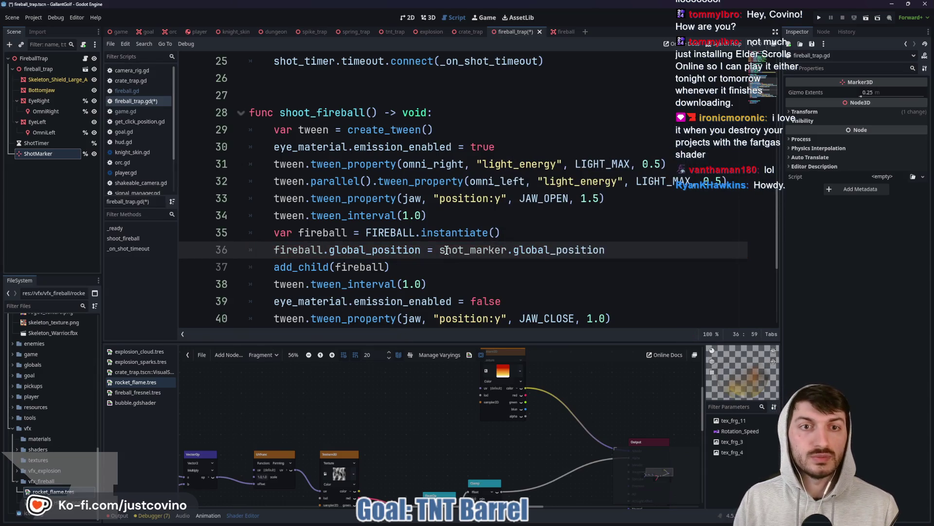
mouse_move(628, 245)
mouse_down()
mouse_move(478, 262)
mouse_move(223, 245)
mouse_up()
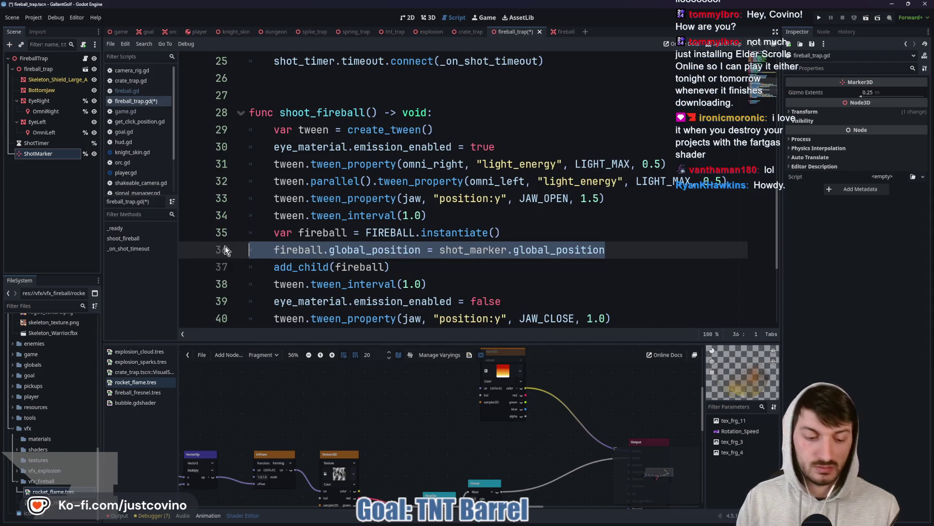
key(alt+Down)
click(444, 248)
key(ctrl+s)
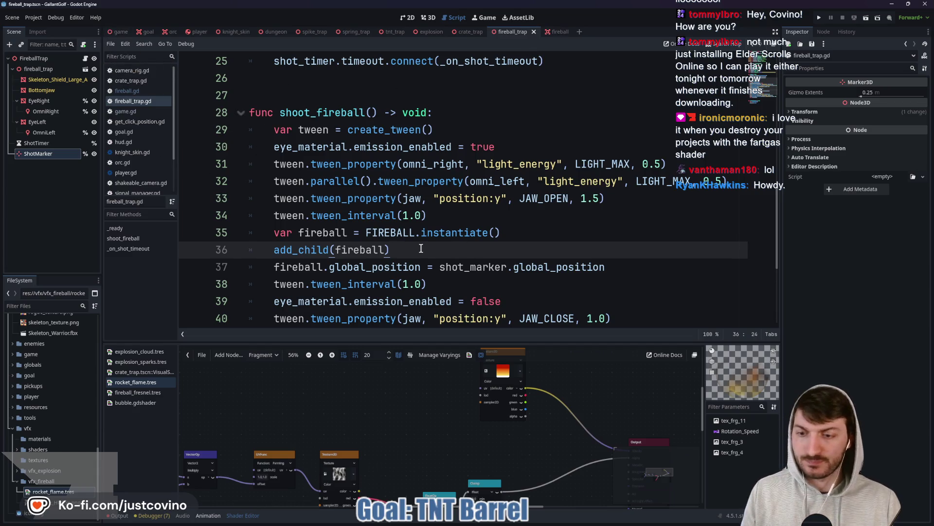
Put the Fireball root on collision layer 5 and mask 2 only, and save the scene.
click(551, 32)
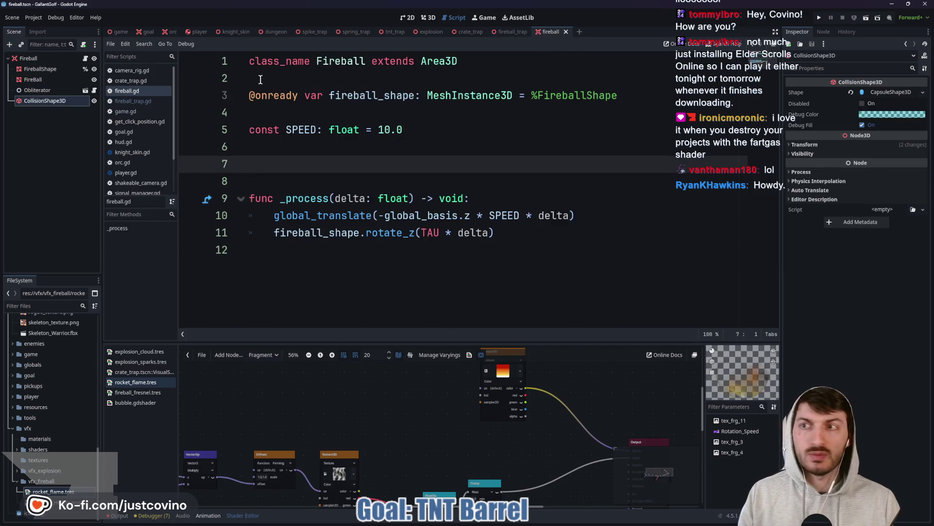
click(25, 57)
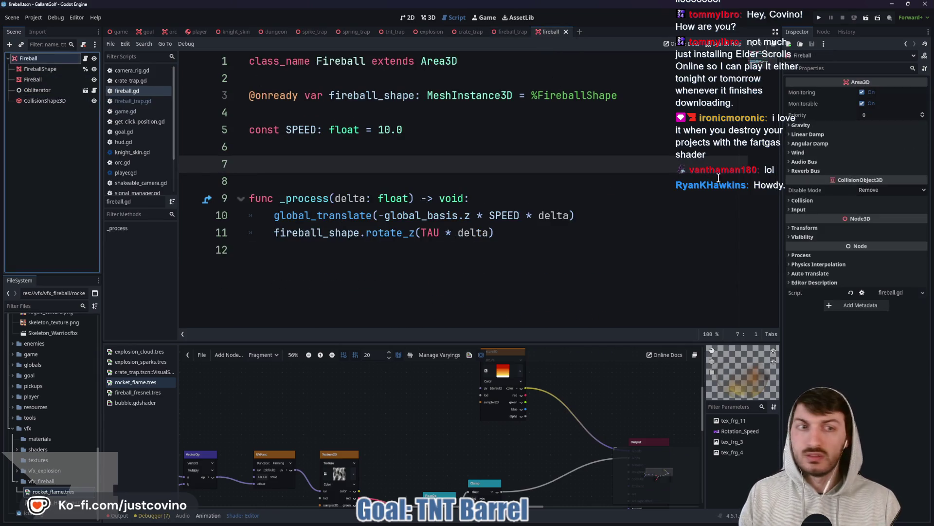
click(805, 200)
click(805, 257)
click(797, 257)
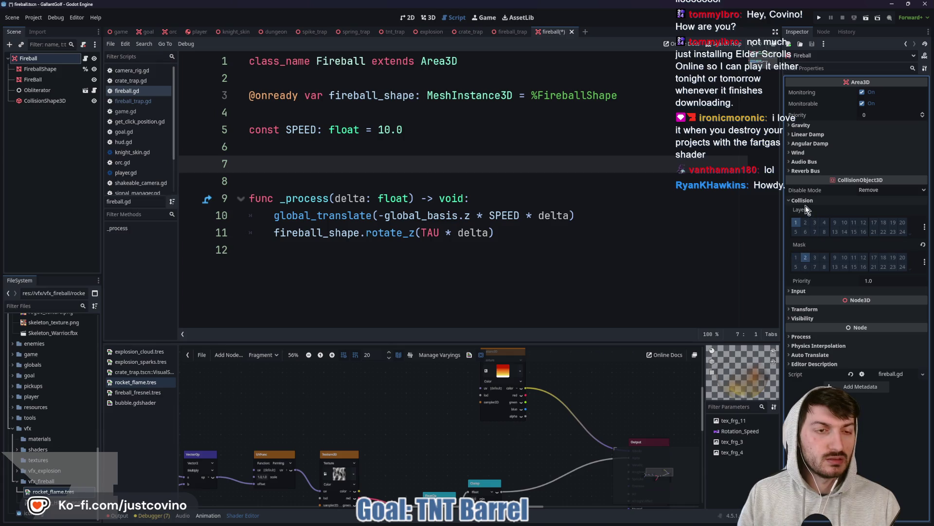
click(798, 231)
click(796, 222)
key(ctrl+s)
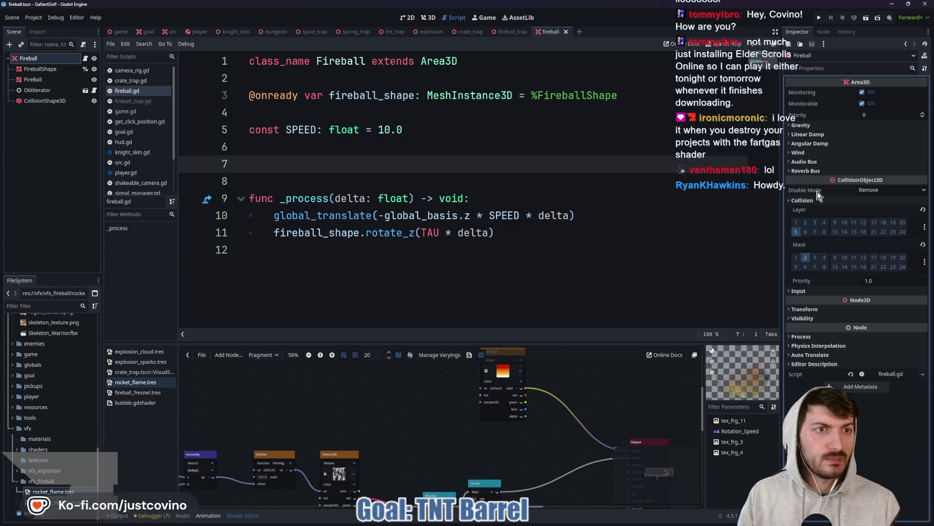
Enable Top Level in the Fireball's transform settings and run the project.
click(822, 309)
click(865, 415)
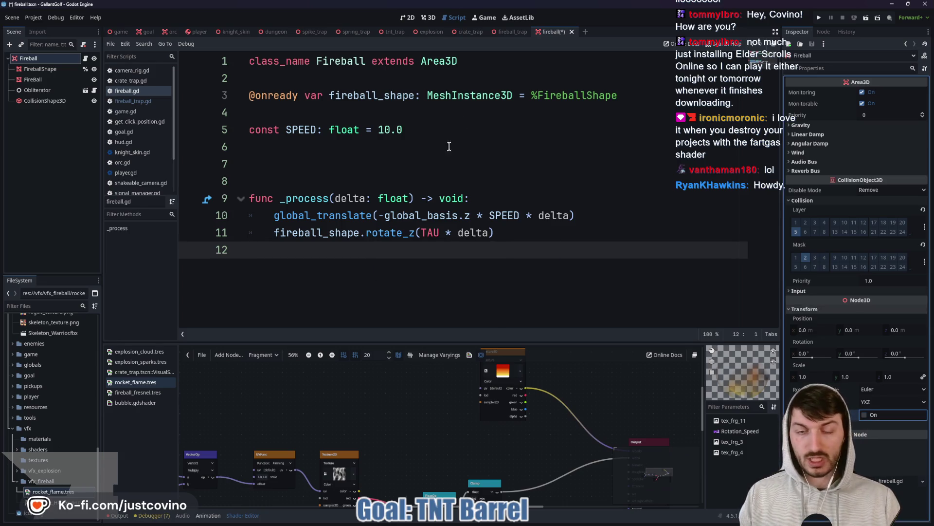
click(428, 164)
click(817, 19)
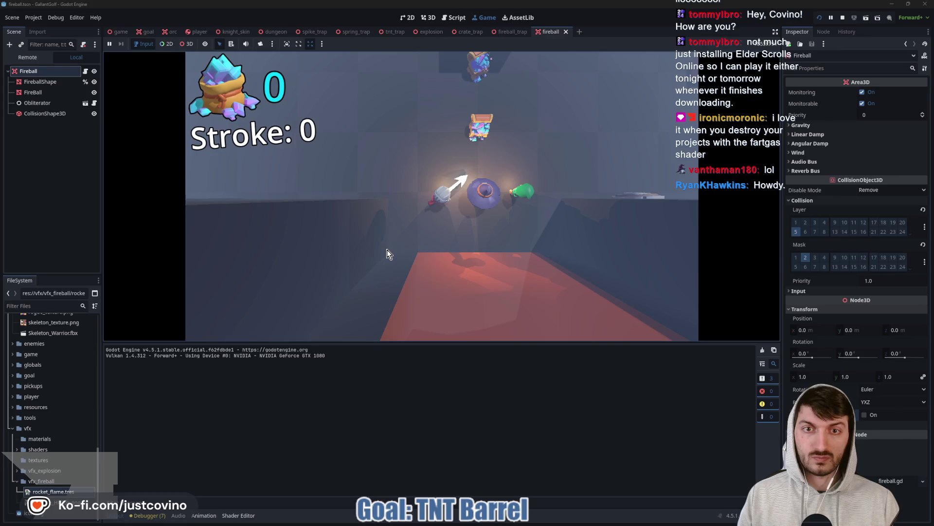
Take seven shots with the ball, advancing through the dungeon toward the skull trap.
click(389, 253)
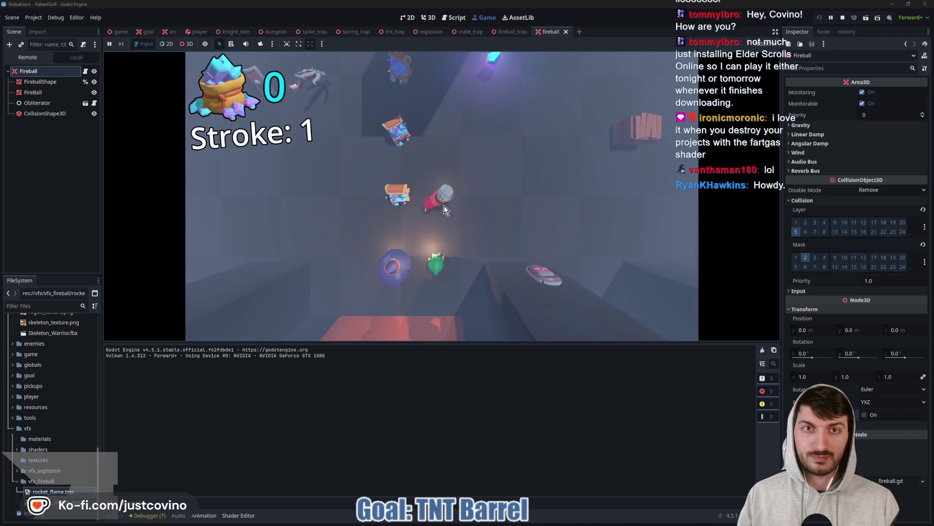
click(417, 236)
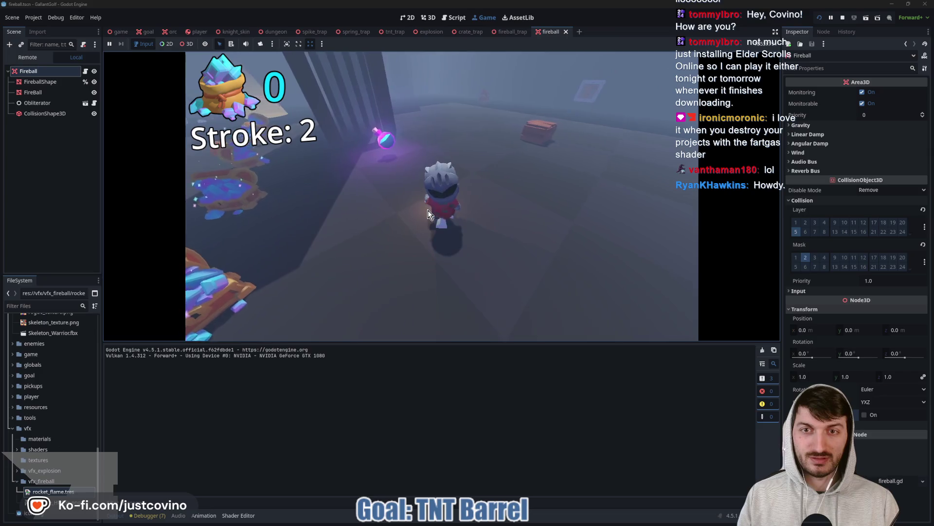
click(452, 219)
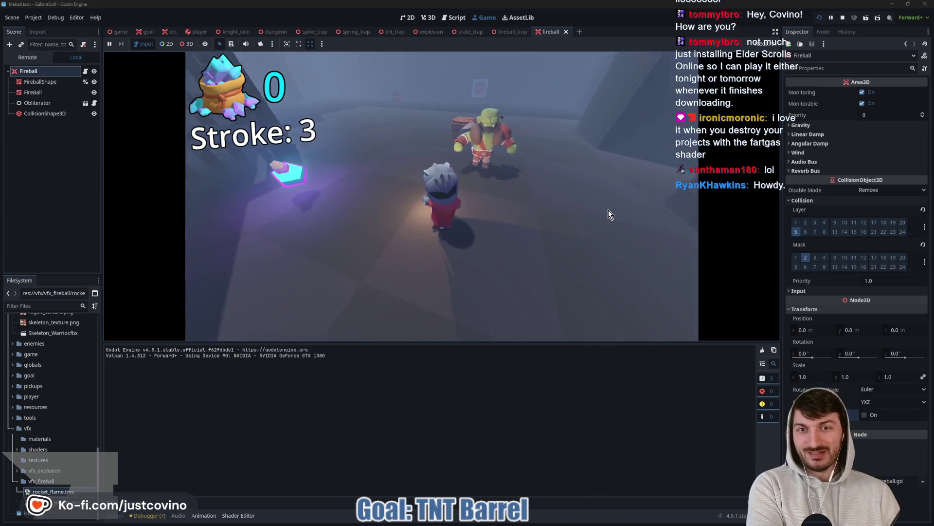
click(609, 208)
click(480, 313)
click(451, 172)
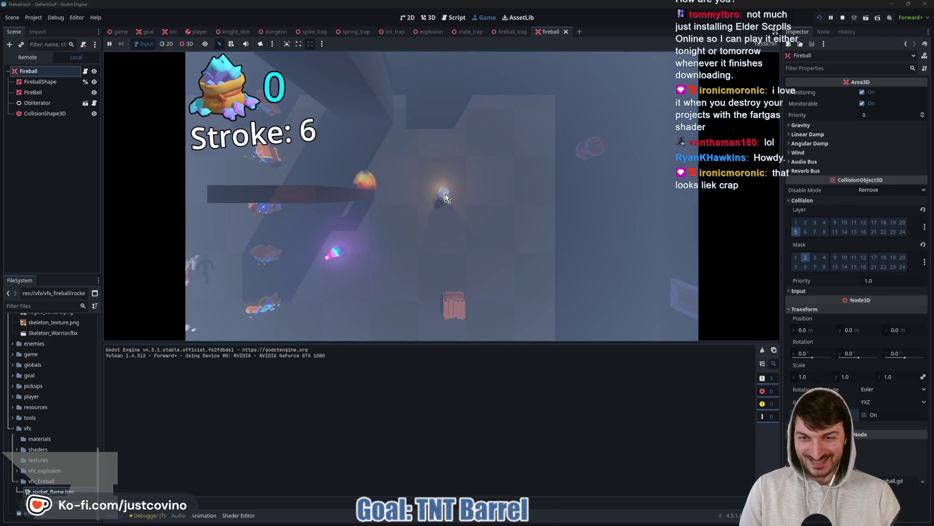
click(448, 128)
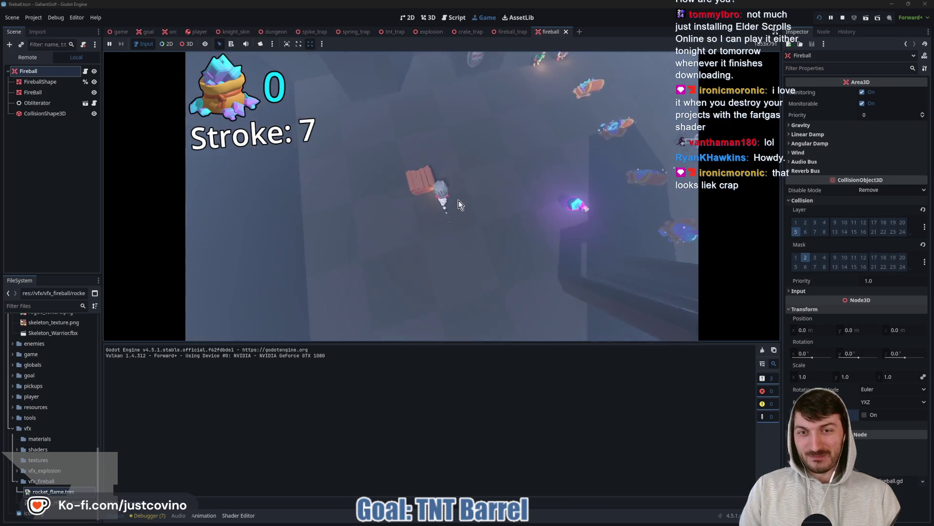
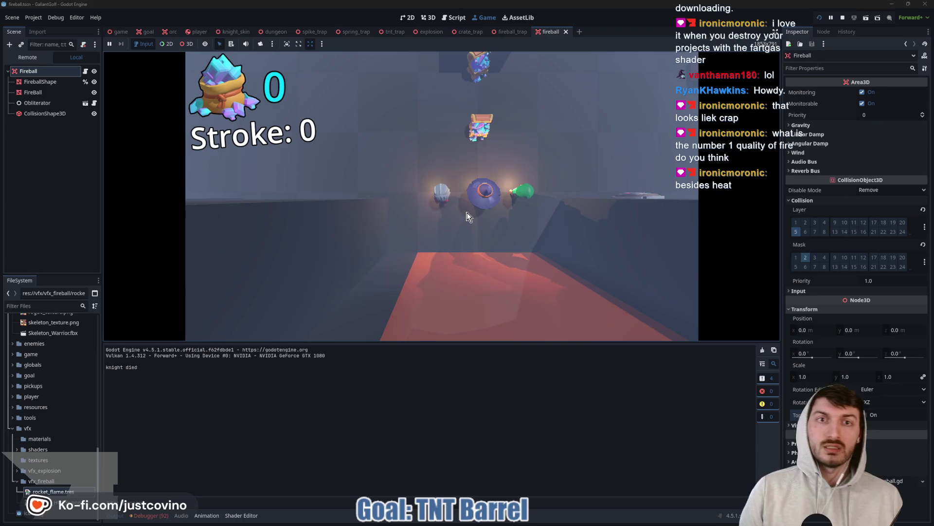
Stop the running game, switch to the 3D fireball scene, and start adding a node.
click(844, 18)
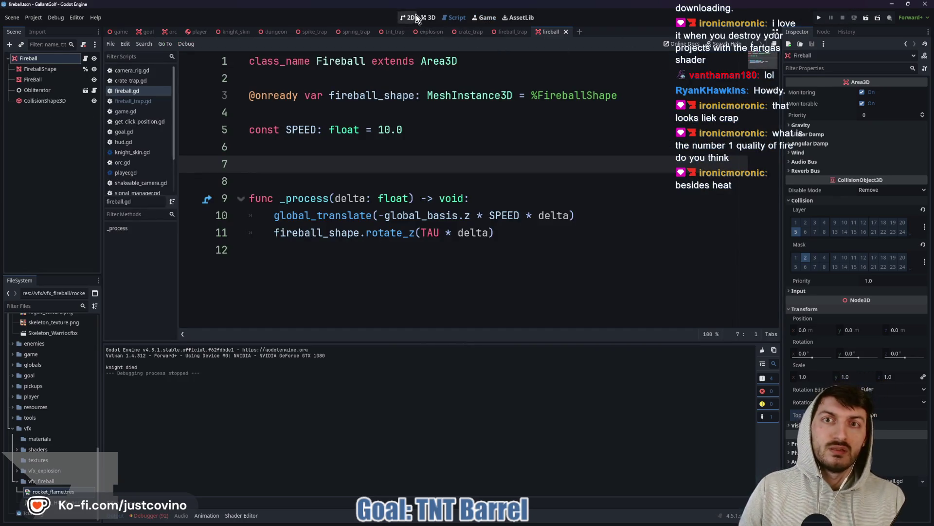
click(426, 18)
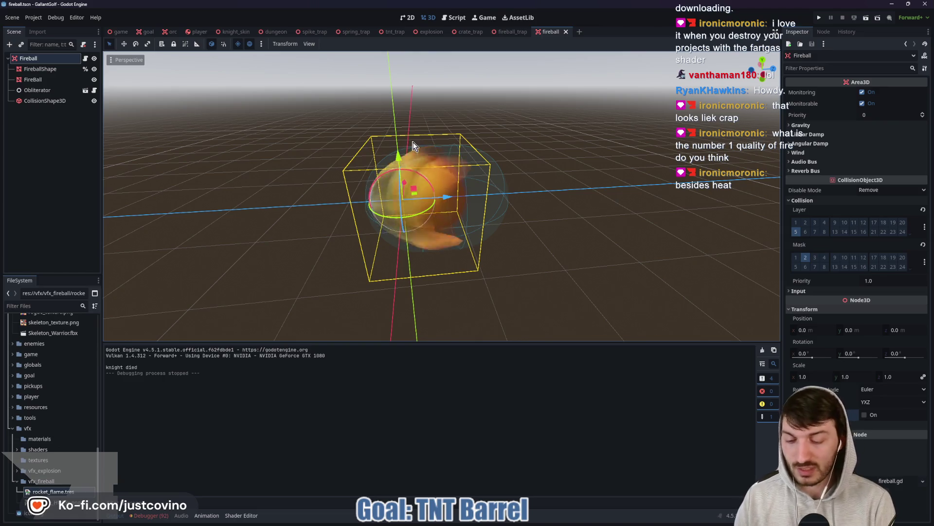
key(ctrl+a)
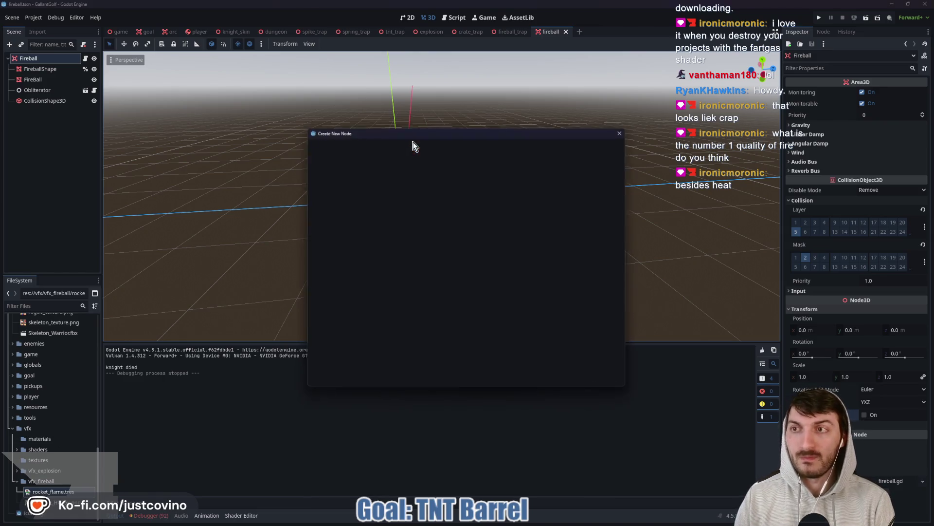
Add an OmniLight3D to the fireball, shift it along Z and enlarge its range.
text(omni)
key(Return)
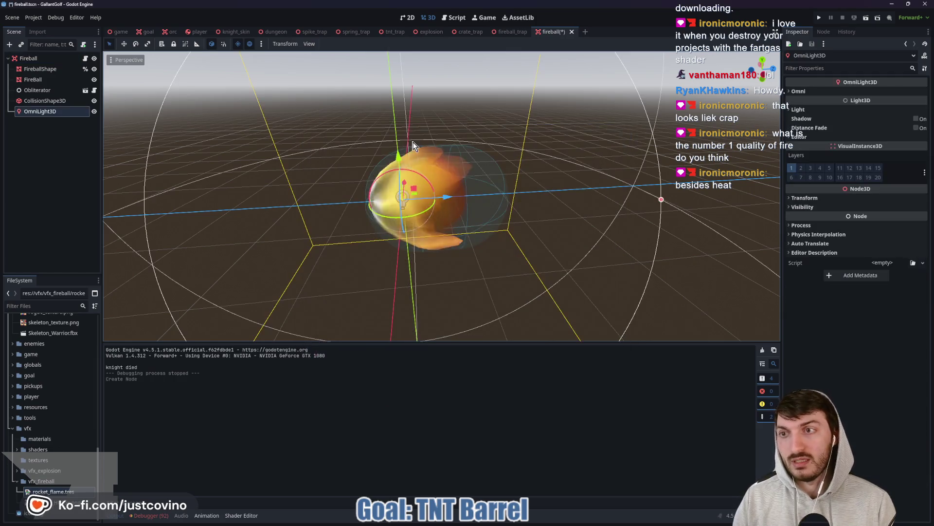
drag(446, 196, 471, 197)
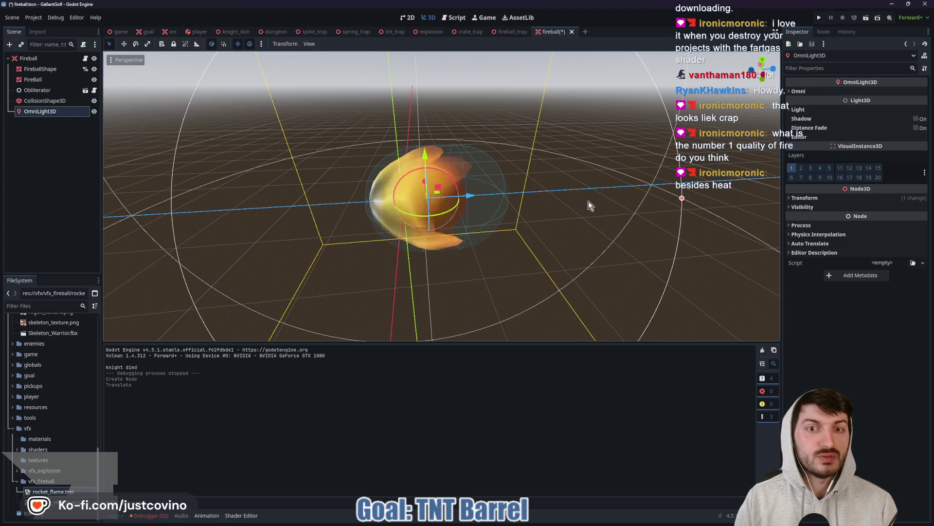
drag(681, 198, 739, 198)
Make the light orange, raise its energy, and move it further along Z.
click(807, 109)
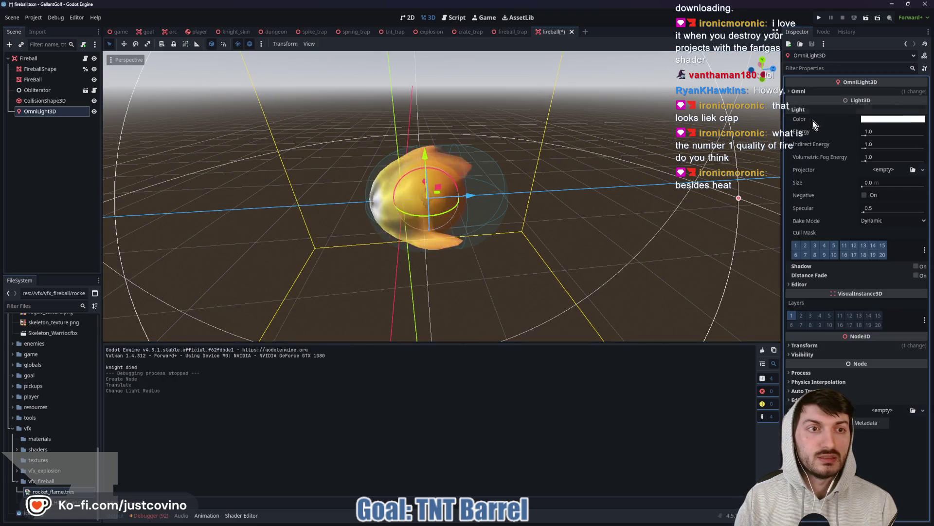
click(893, 119)
drag(903, 139, 887, 134)
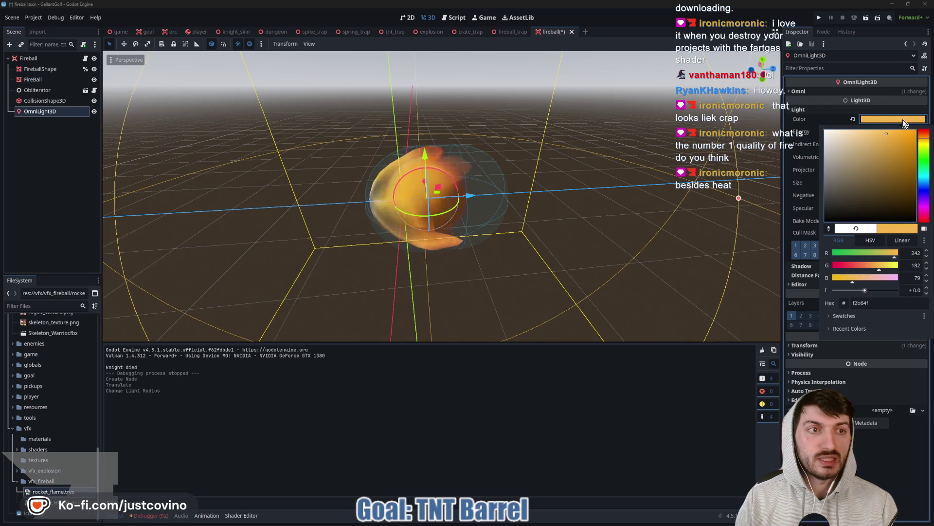
click(627, 204)
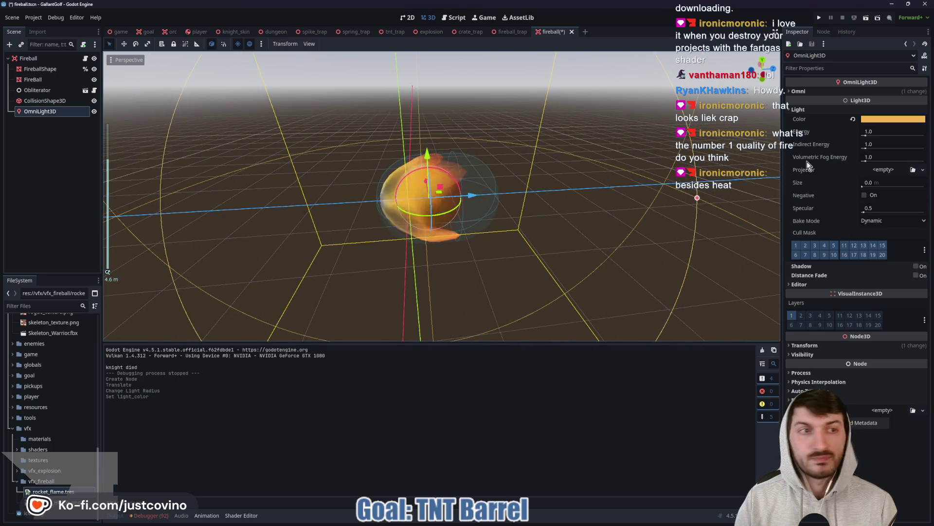
drag(867, 135, 903, 135)
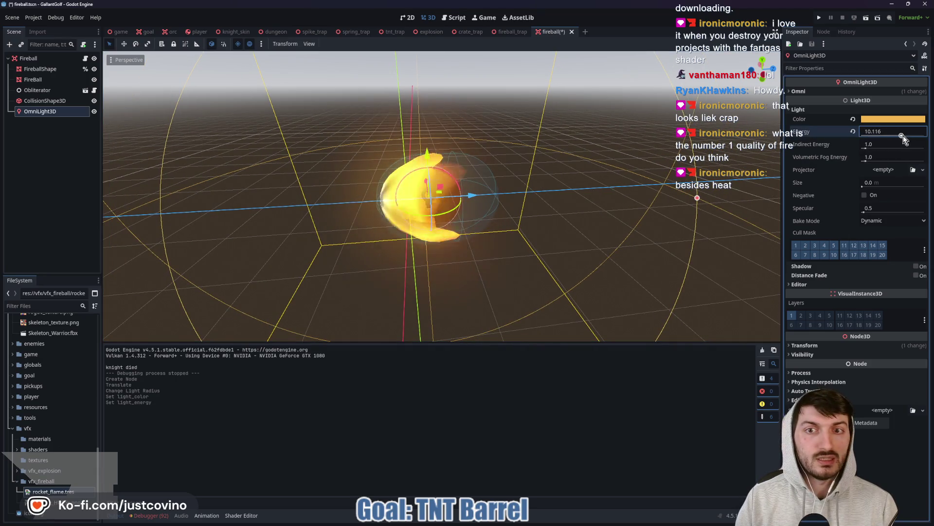
mouse_move(472, 195)
mouse_down()
mouse_move(523, 197)
mouse_move(453, 200)
mouse_move(574, 203)
mouse_move(469, 209)
mouse_up()
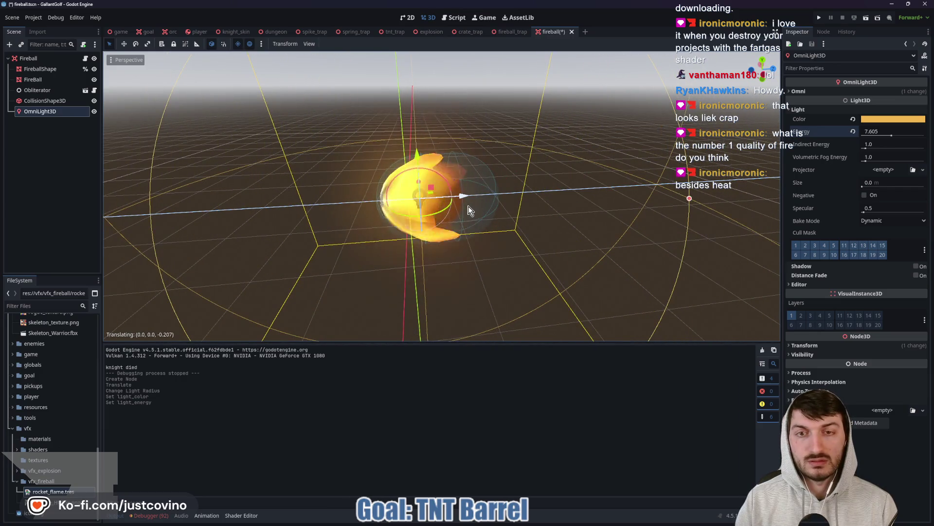
Shrink the light's radius to about 4.9 and set its energy to 7.0.
scroll(565, 222, down, 2)
scroll(570, 205, down, 2)
drag(598, 197, 557, 202)
click(879, 133)
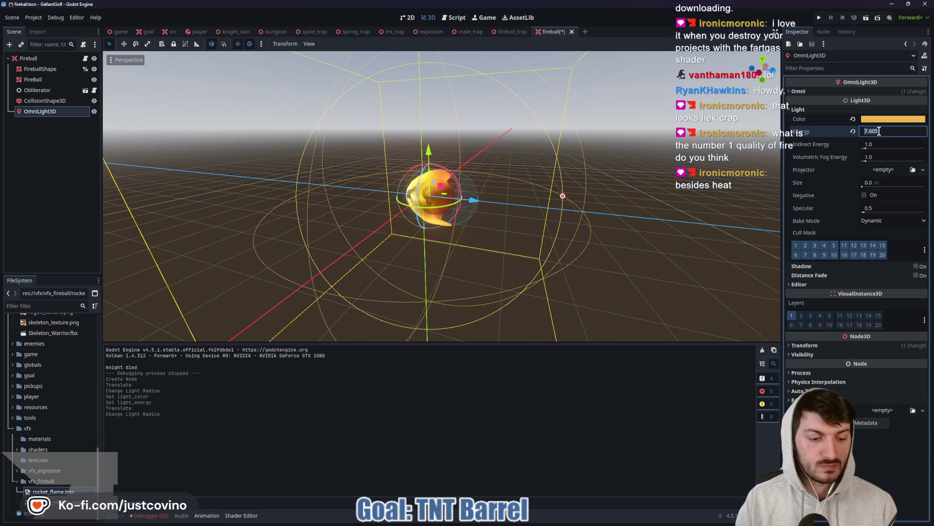
text(7)
key(Return)
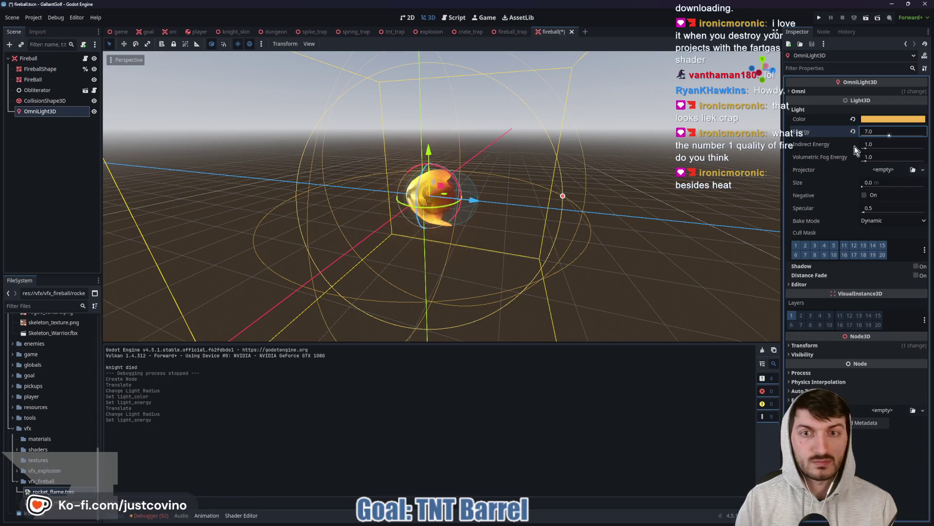
Reset the light energy to 7.0 after a tweak and select the root Fireball node.
mouse_move(569, 221)
mouse_down()
mouse_move(567, 232)
mouse_move(595, 226)
mouse_move(555, 229)
mouse_move(582, 226)
mouse_up()
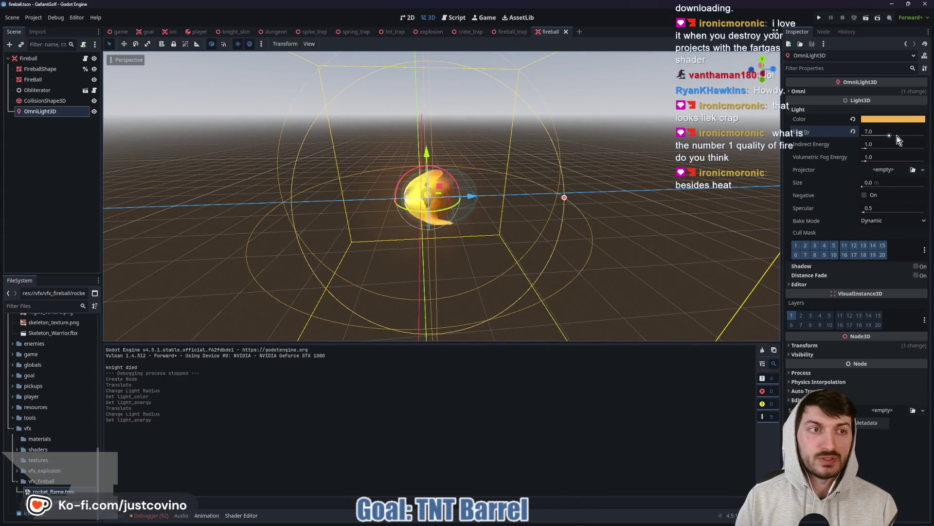
drag(889, 136, 897, 136)
text(7)
key(Return)
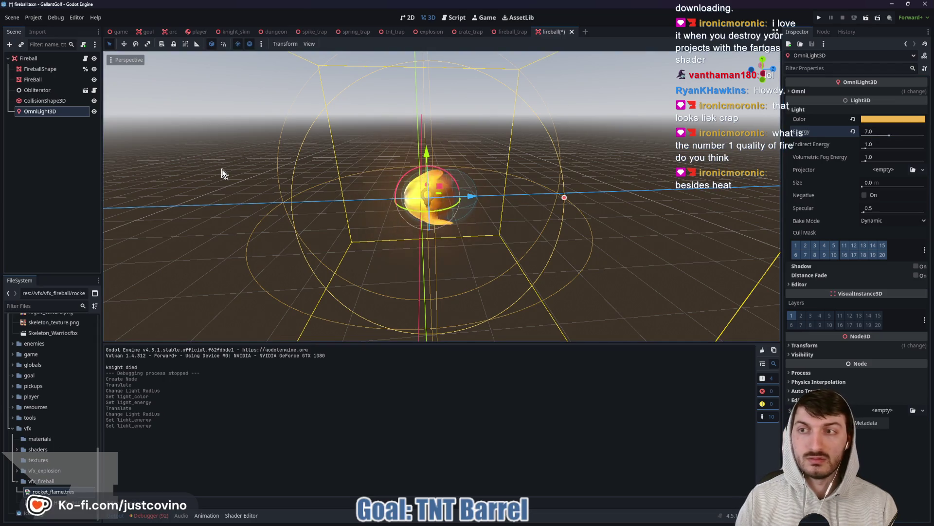
click(54, 58)
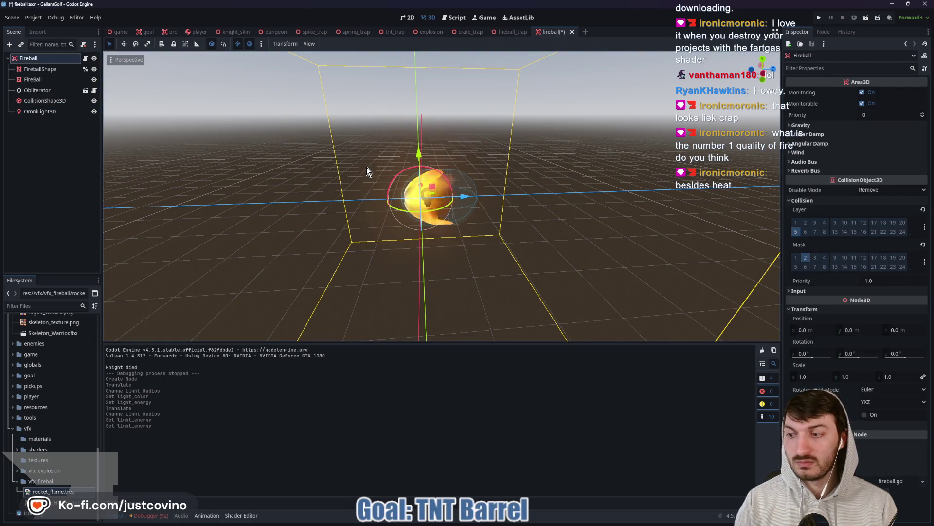
Add an AnimationPlayer under Fireball and rename the light to Firelight.
key(ctrl+a)
text(anima)
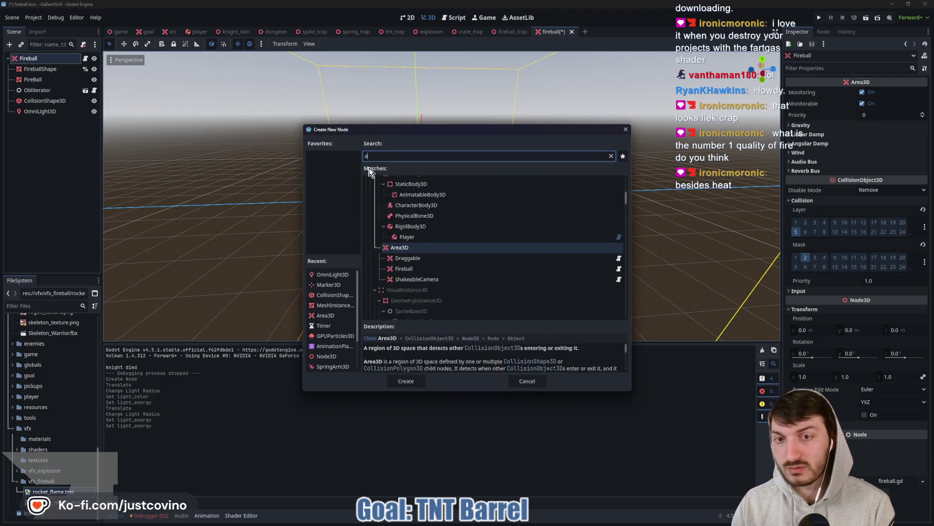
key(Up)
key(Return)
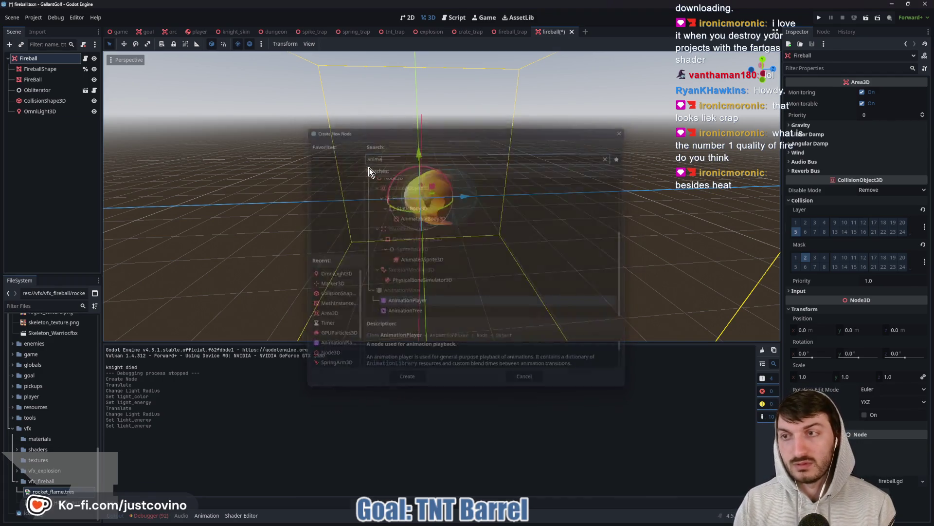
double_click(52, 111)
text(Firelight)
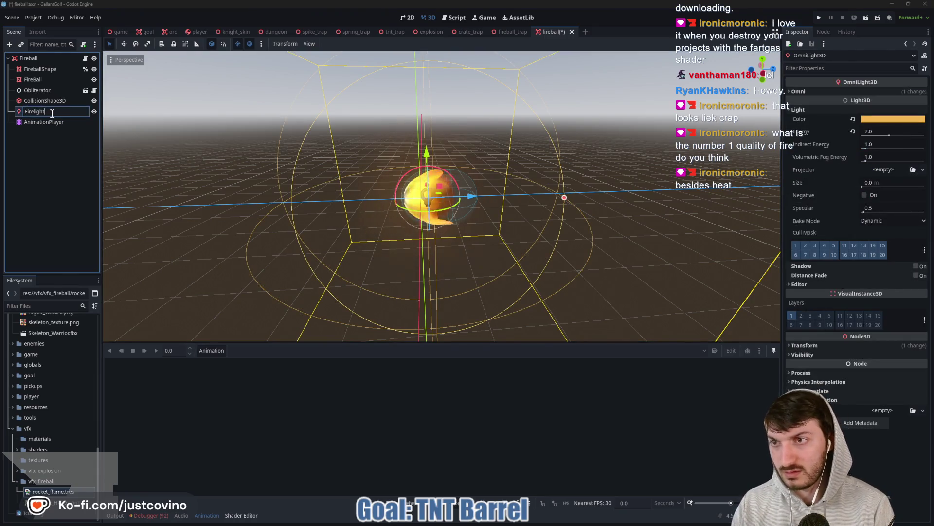
Create a new animation named 'flicker' on the AnimationPlayer.
click(62, 122)
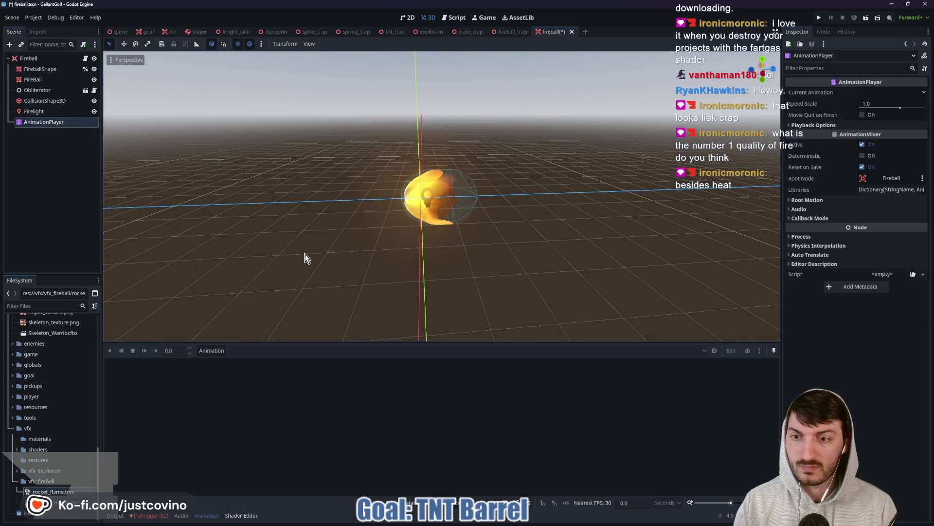
click(207, 350)
click(220, 362)
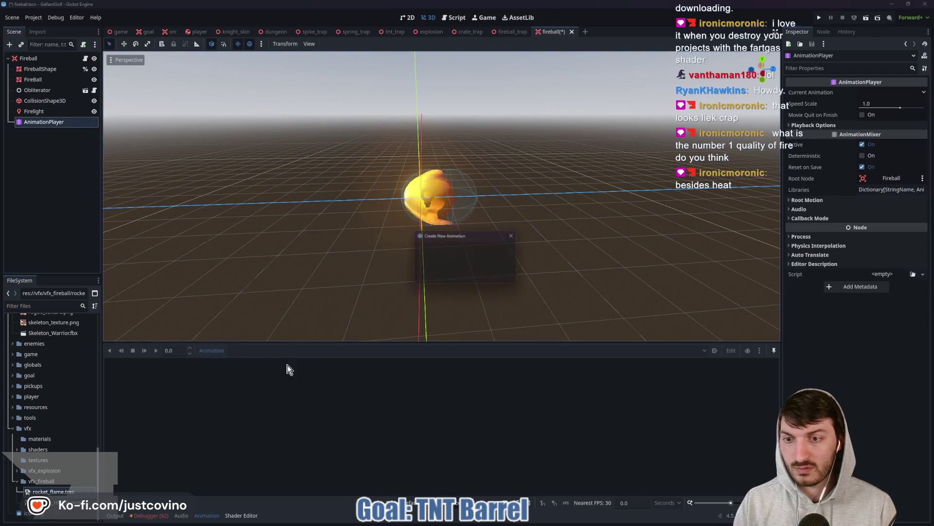
text(flicker)
key(Return)
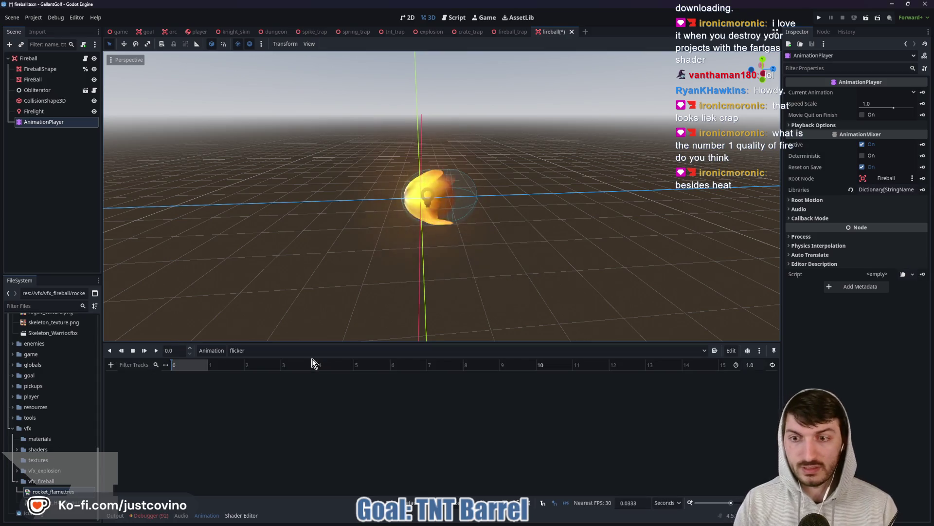
Key Firelight's light_energy at 7 and 2 with ping-pong looping, then save and run.
click(51, 113)
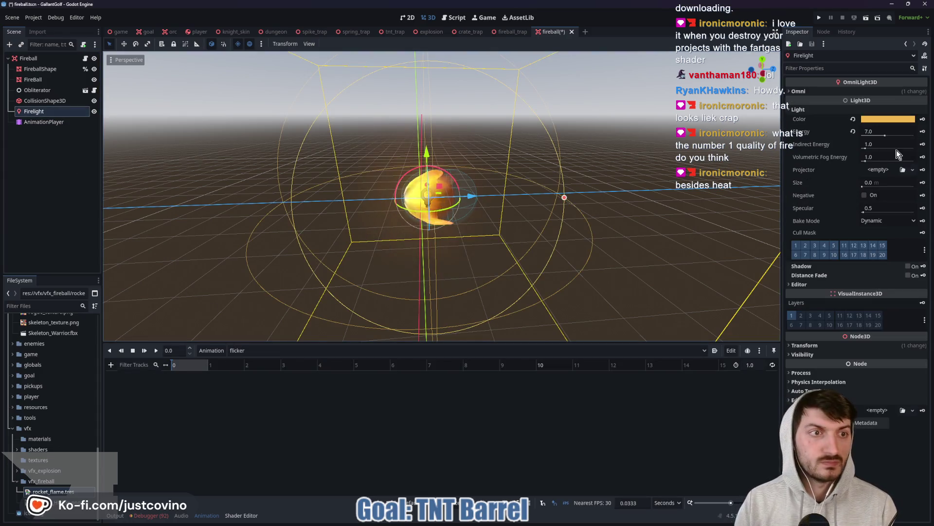
click(922, 132)
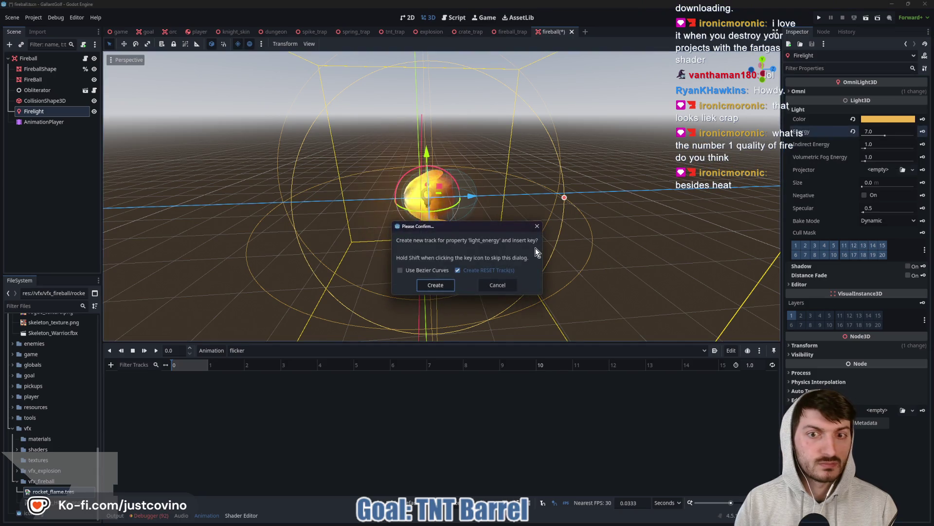
click(435, 285)
click(218, 366)
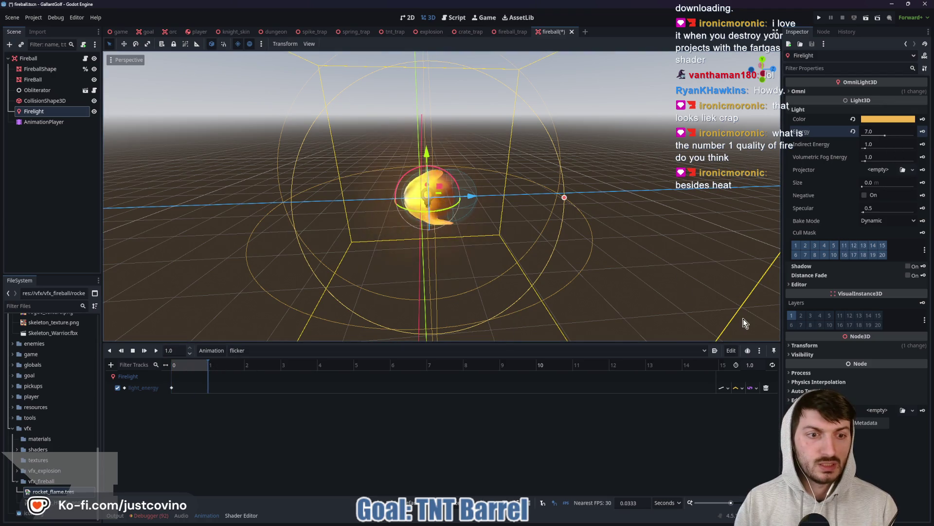
click(754, 364)
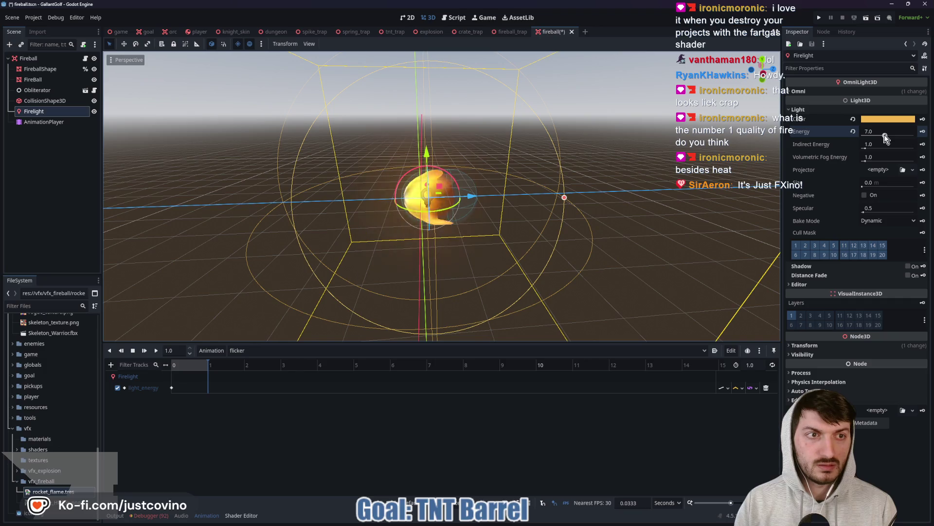
drag(885, 138, 882, 140)
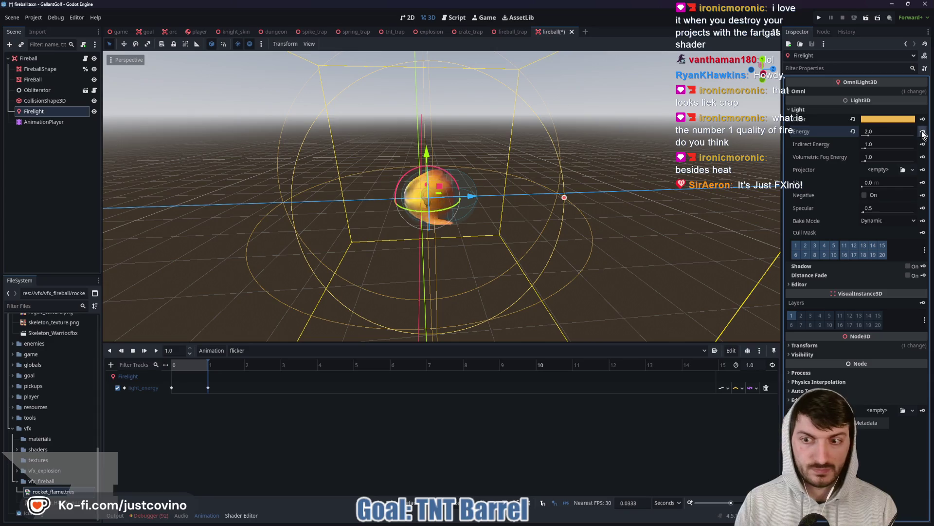
click(773, 365)
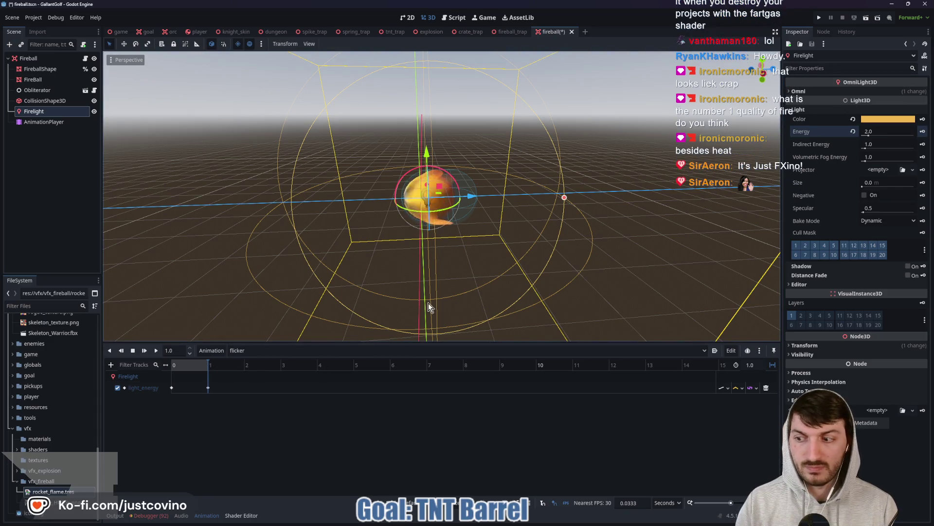
key(ctrl+s)
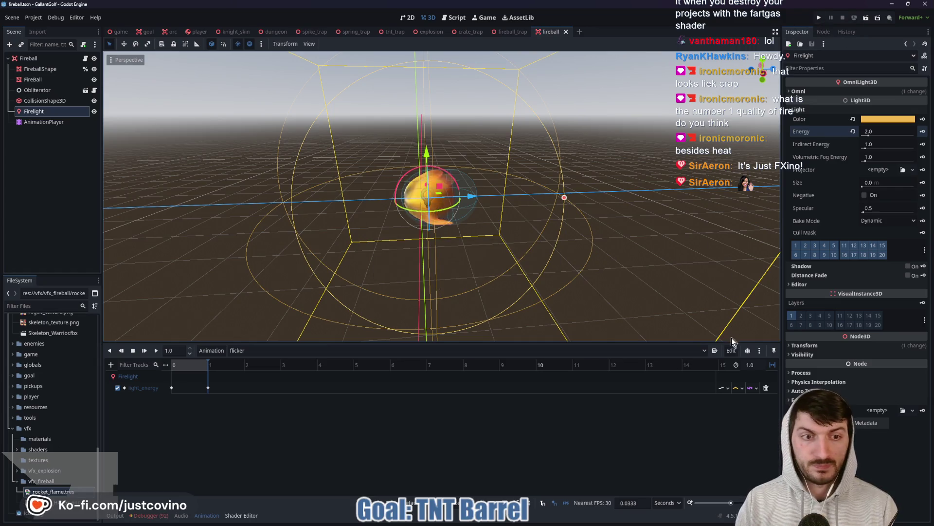
key(F5)
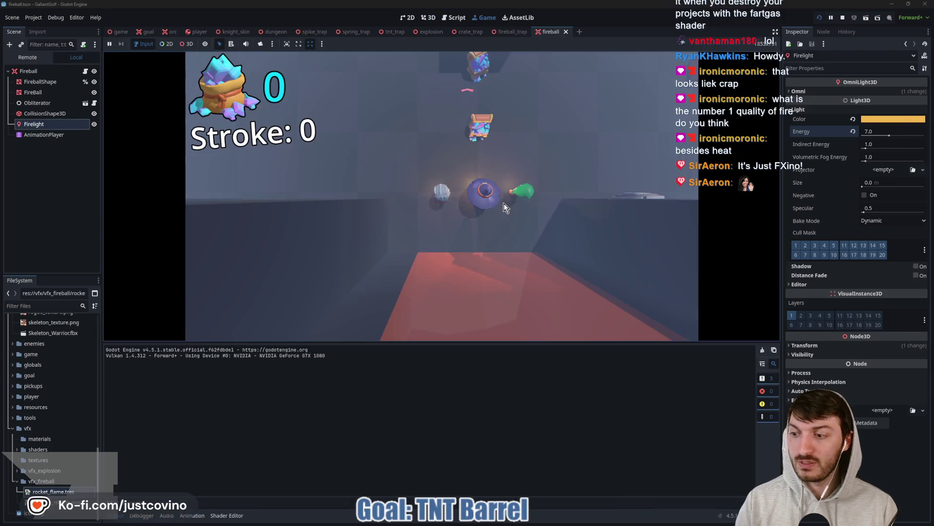
drag(465, 208, 445, 276)
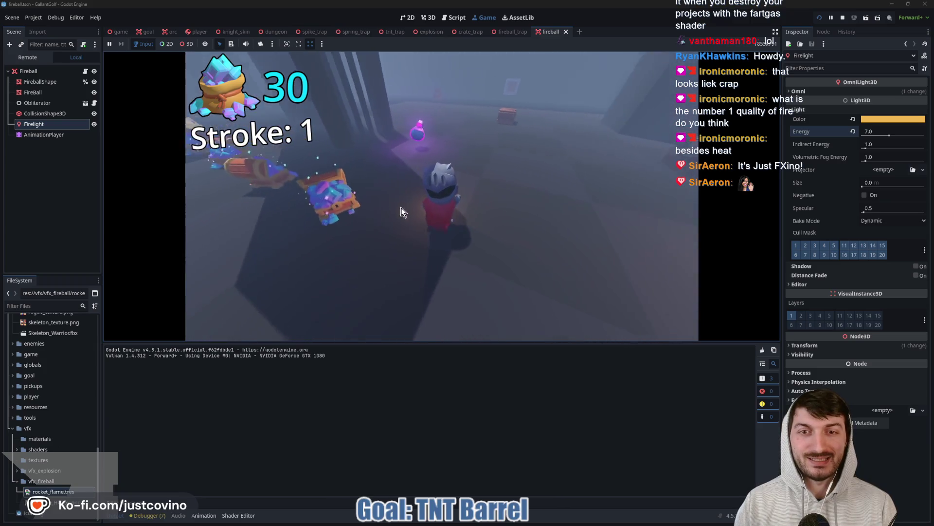
drag(422, 203, 454, 188)
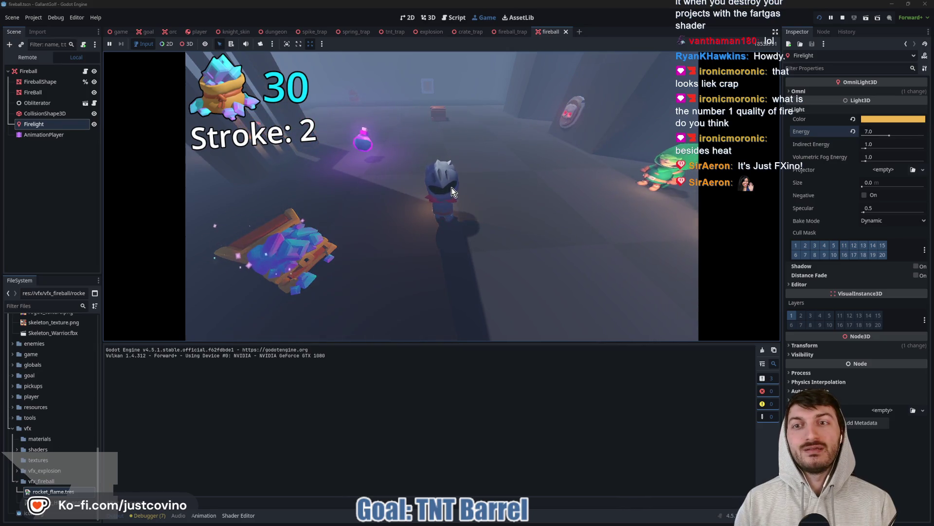
drag(451, 189, 443, 197)
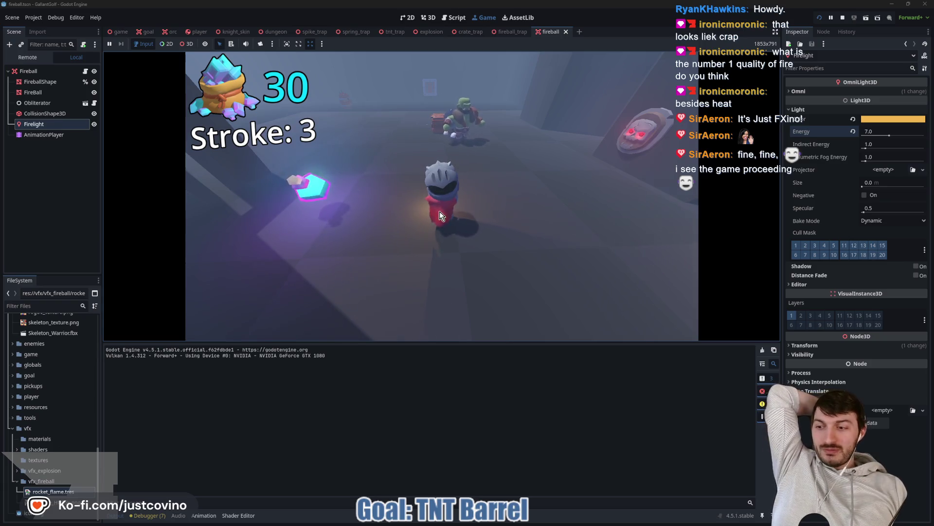
drag(439, 214, 542, 236)
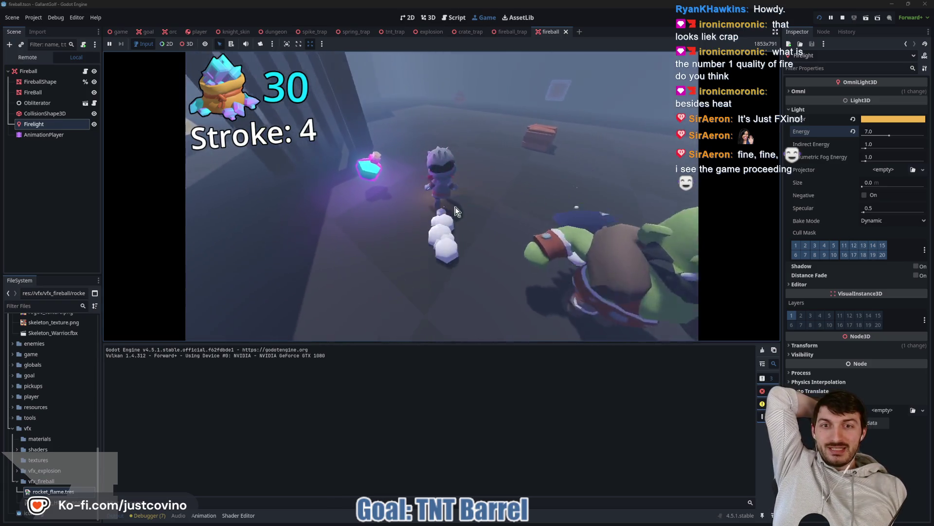
click(441, 200)
click(432, 209)
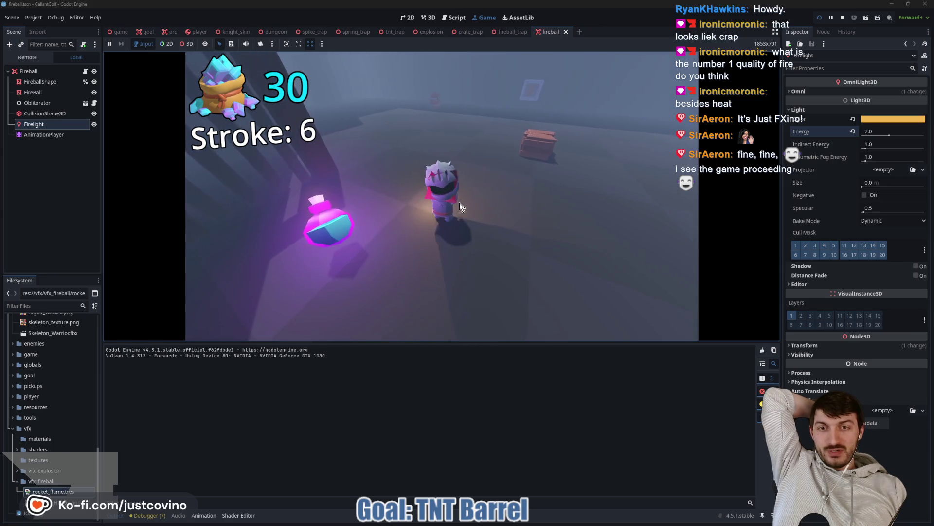
click(454, 198)
click(381, 204)
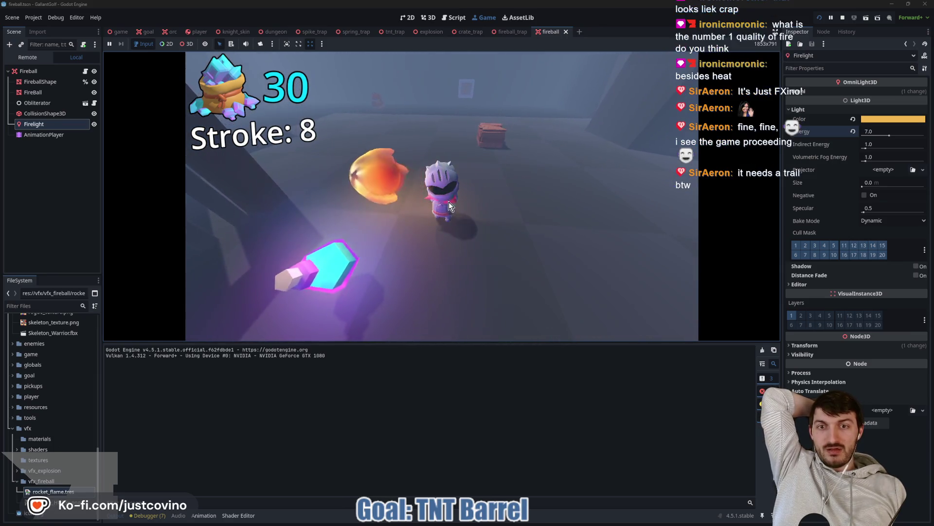
click(337, 291)
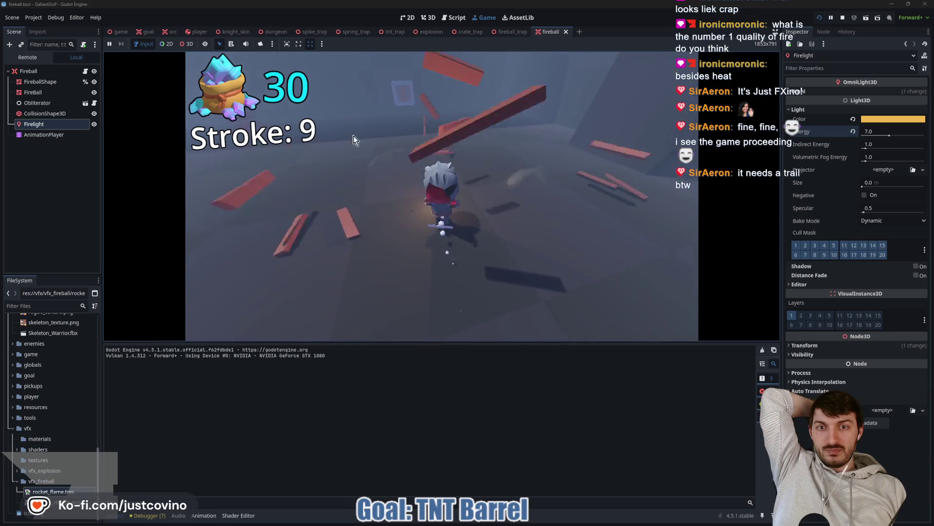
click(437, 220)
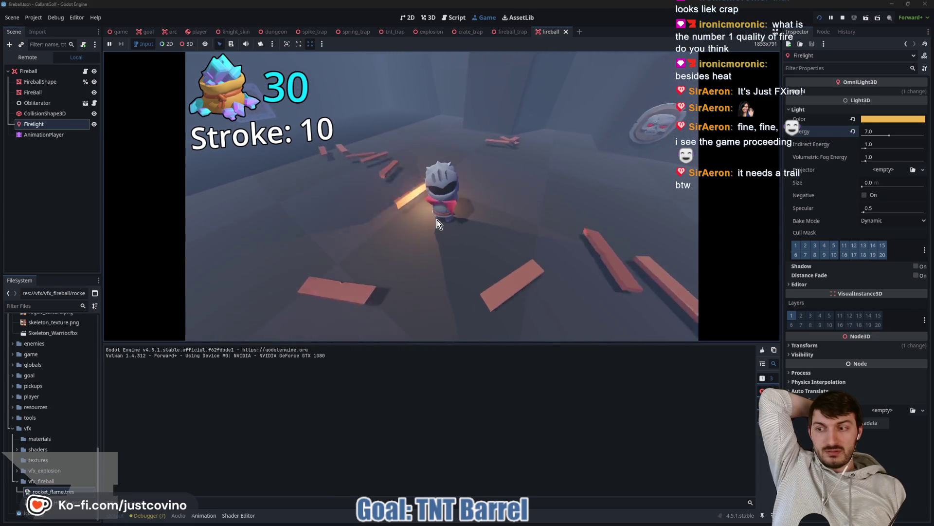
click(446, 197)
click(425, 190)
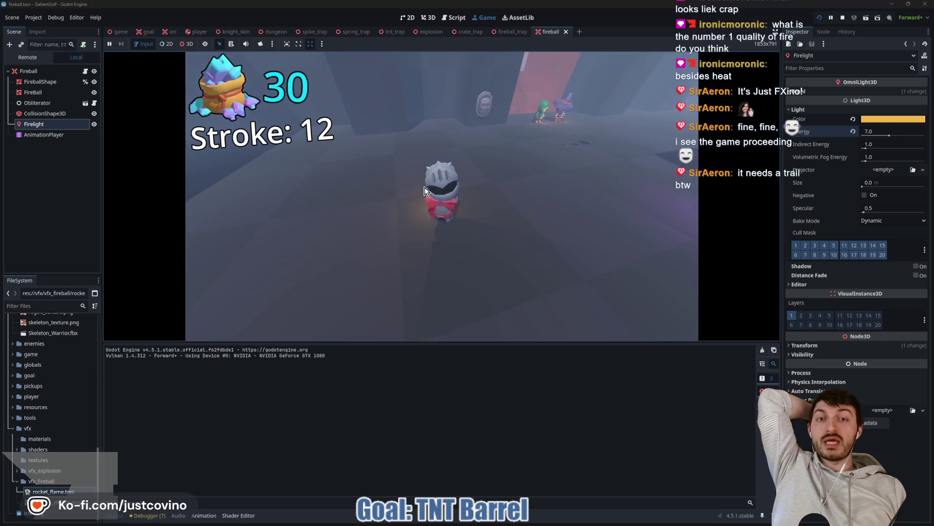
click(435, 204)
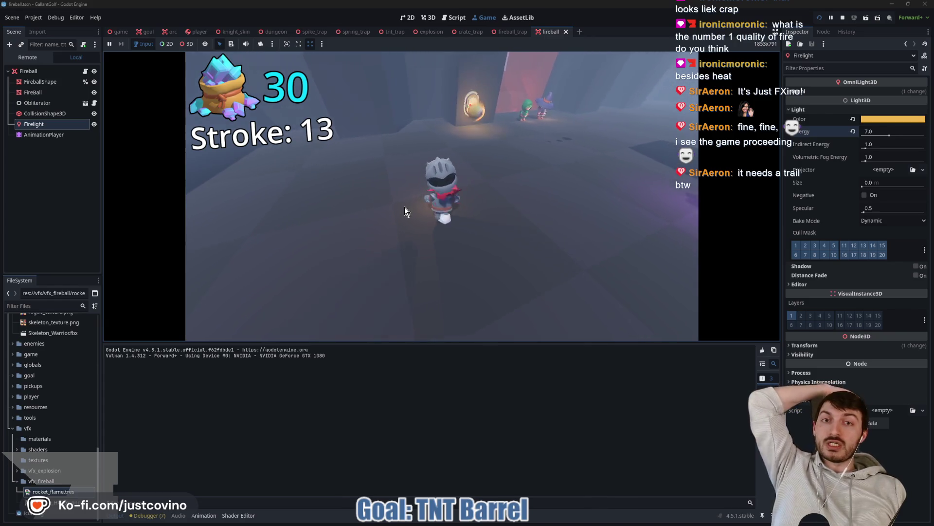
click(341, 185)
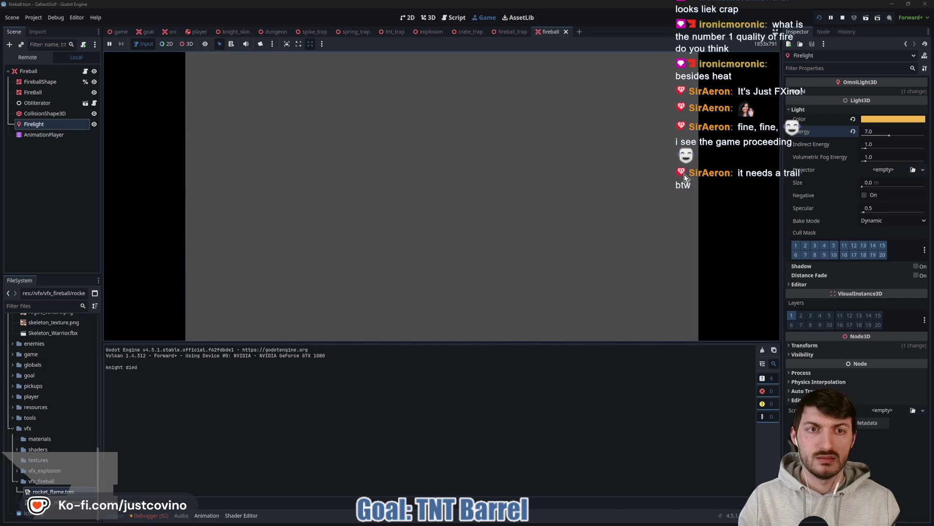
drag(445, 200, 413, 251)
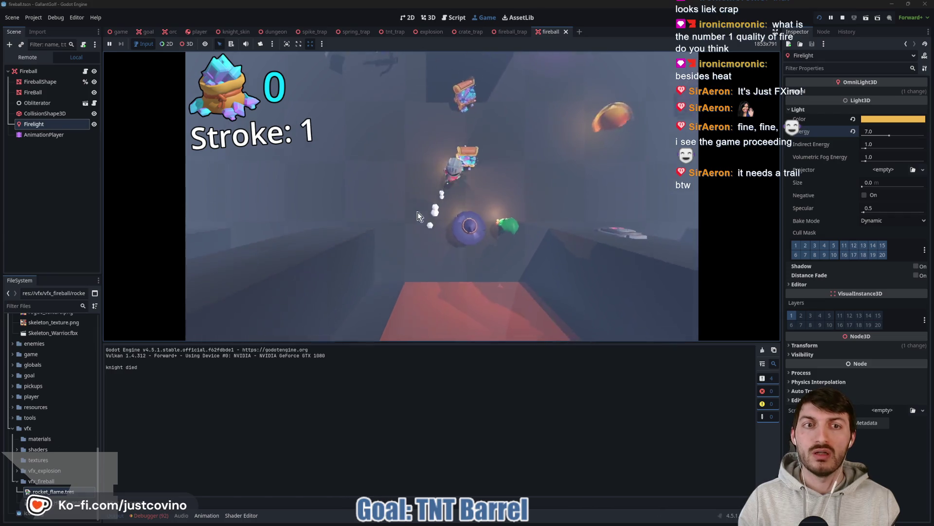
Stop the playtest, return to the fireball scene tab, and enlarge the 3D view.
click(843, 17)
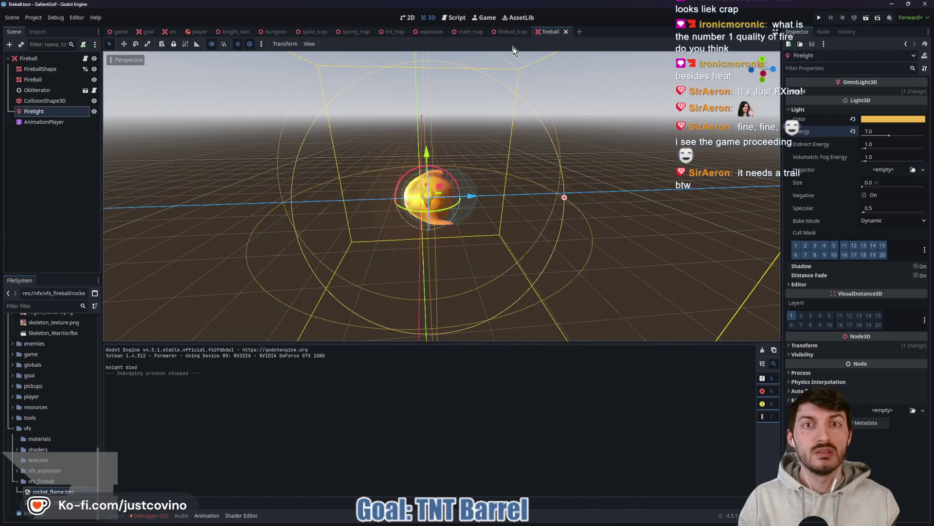
click(506, 31)
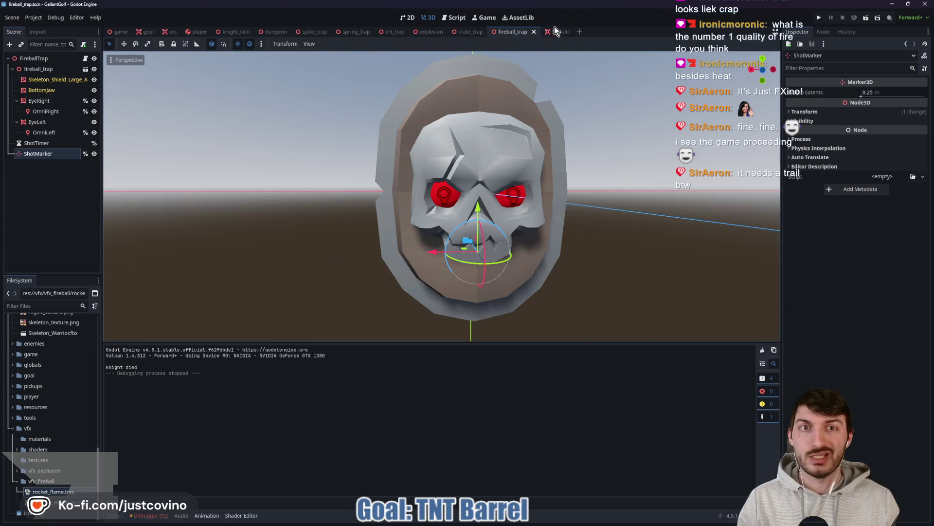
click(556, 31)
scroll(487, 219, up, 5)
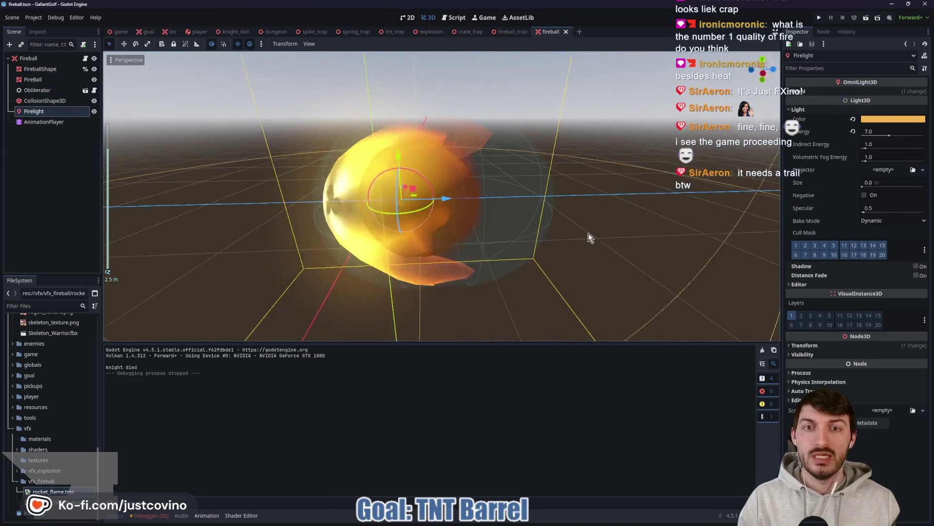
scroll(548, 234, up, 8)
mouse_move(547, 235)
mouse_down()
mouse_move(443, 151)
mouse_move(522, 197)
mouse_up()
scroll(522, 197, down, 3)
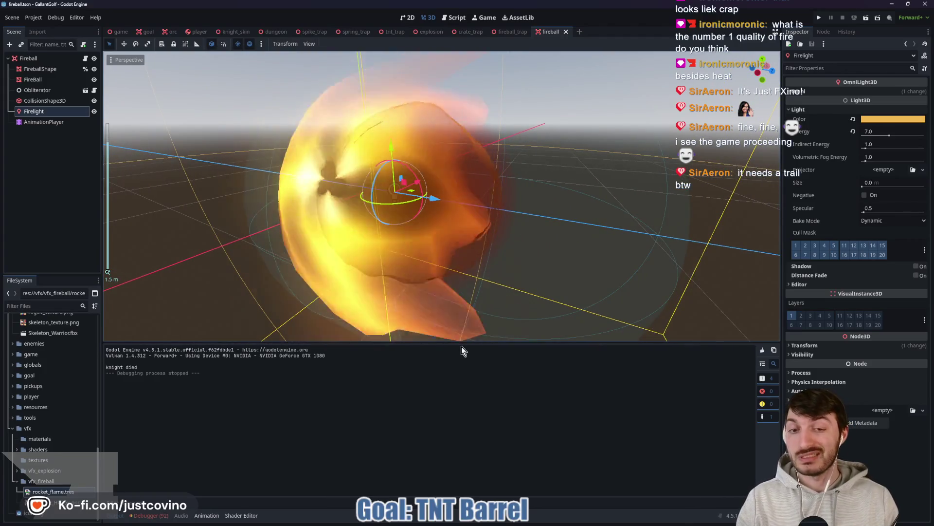
drag(450, 343, 442, 470)
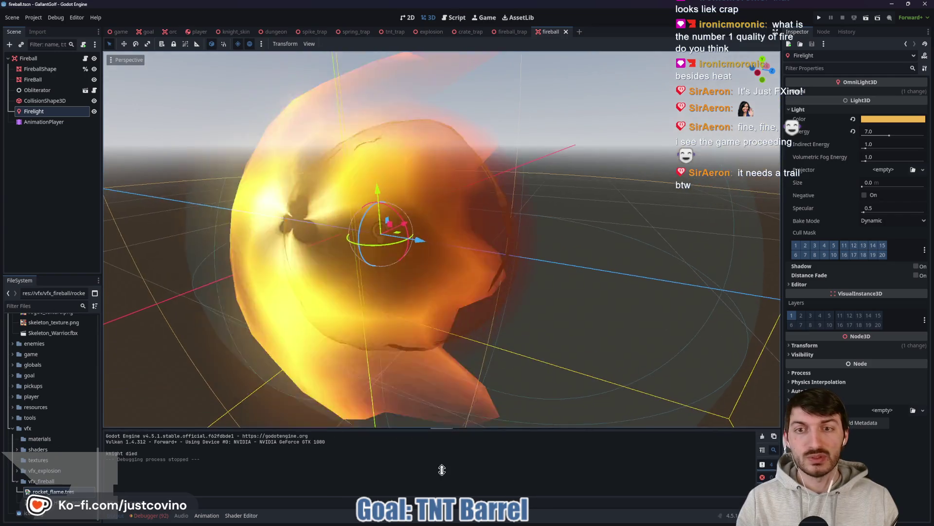
scroll(519, 299, down, 10)
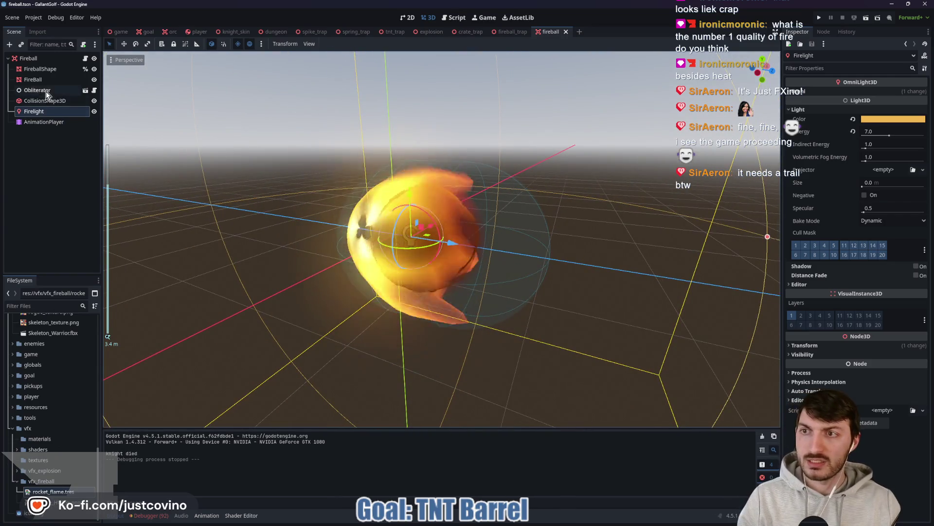
Inspect the FireBall mesh material and set its fresnel render priority back to 0.
click(32, 79)
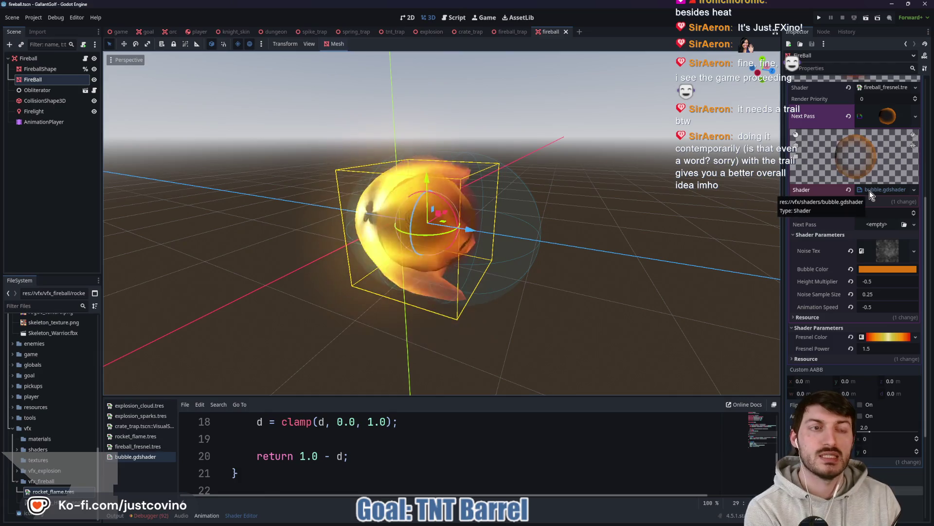
click(886, 249)
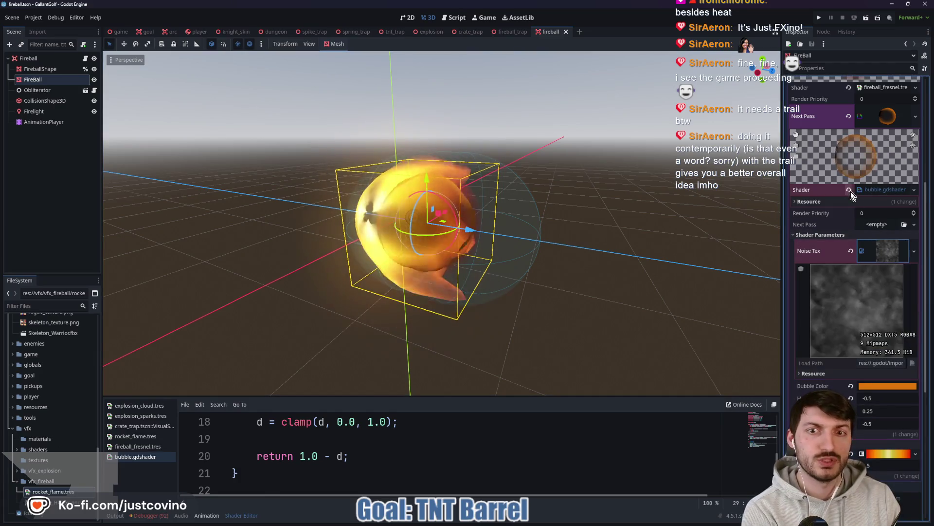
scroll(880, 192, up, 2)
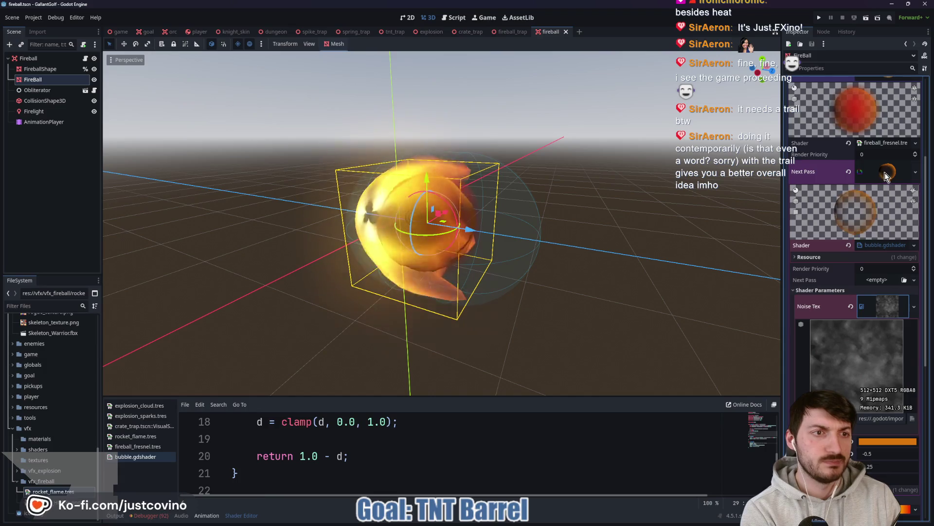
scroll(884, 172, up, 5)
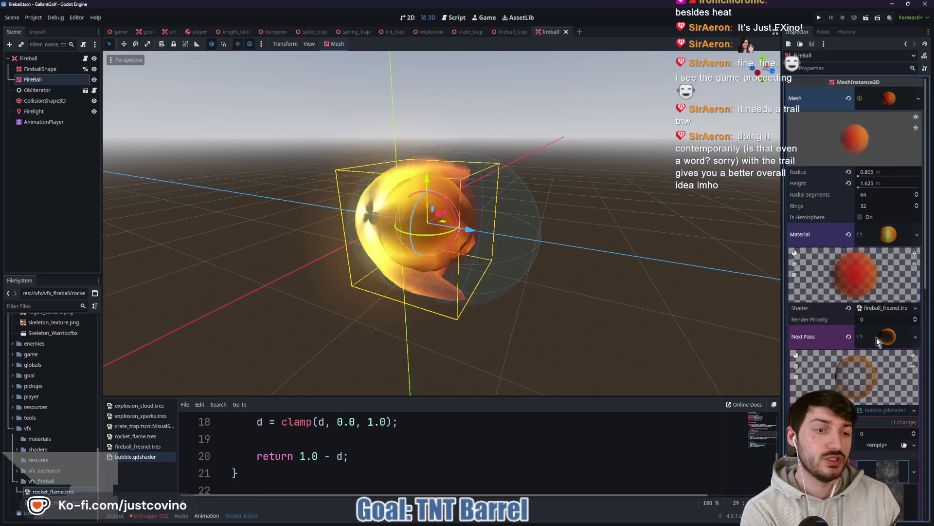
click(915, 319)
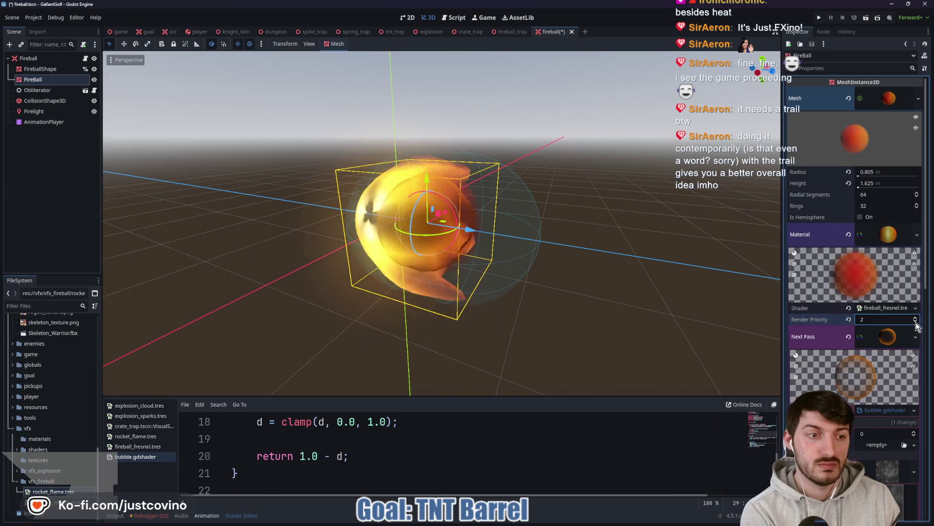
click(915, 322)
click(915, 322)
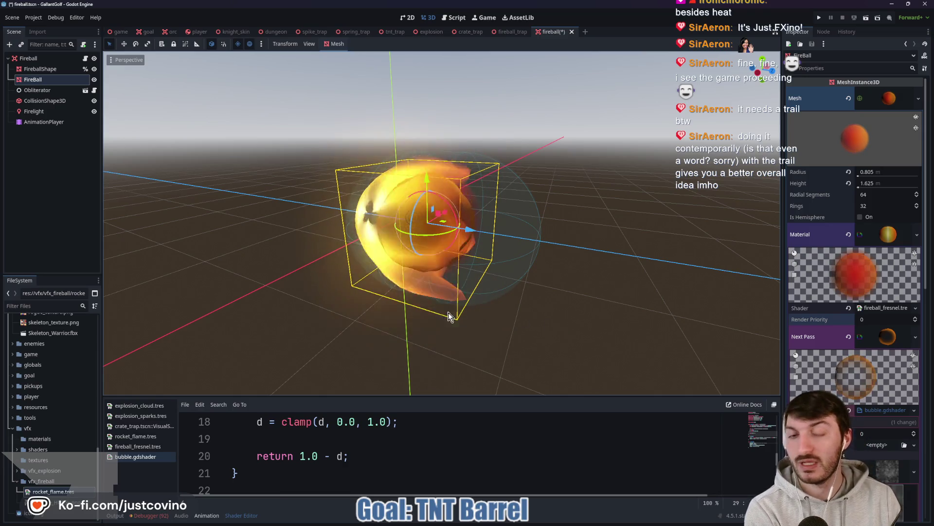
mouse_move(525, 306)
mouse_down()
mouse_move(595, 298)
mouse_move(549, 293)
mouse_up()
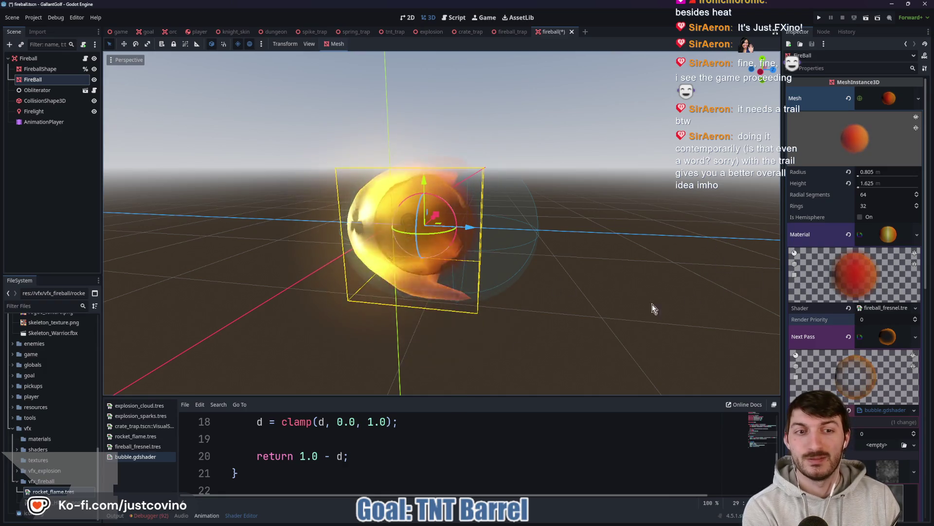
scroll(584, 334, down, 5)
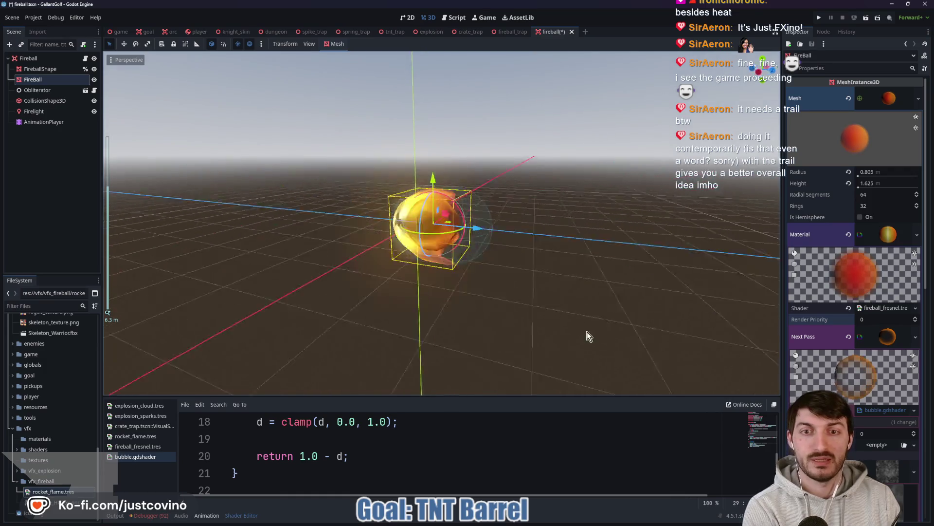
mouse_move(586, 332)
mouse_down()
mouse_move(600, 331)
mouse_move(591, 331)
mouse_up()
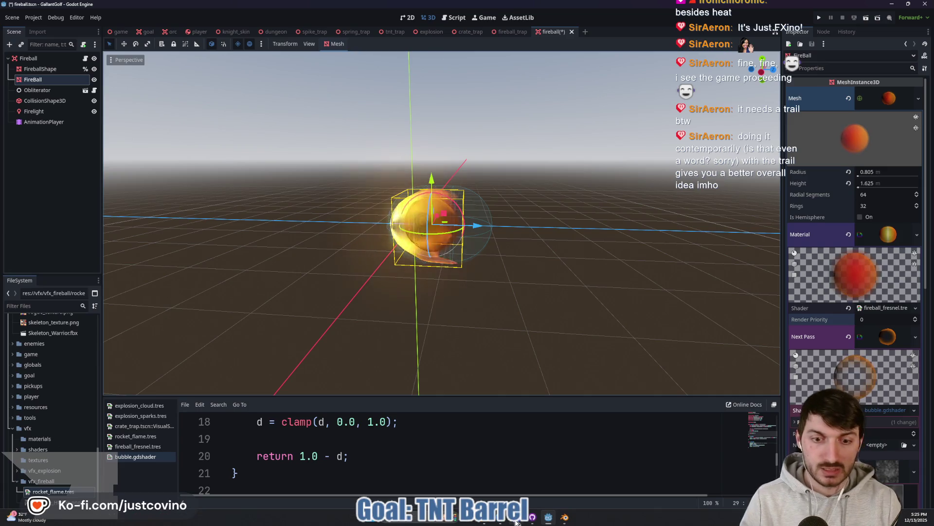
Add a GPUParticles3D node under the Fireball root.
click(49, 189)
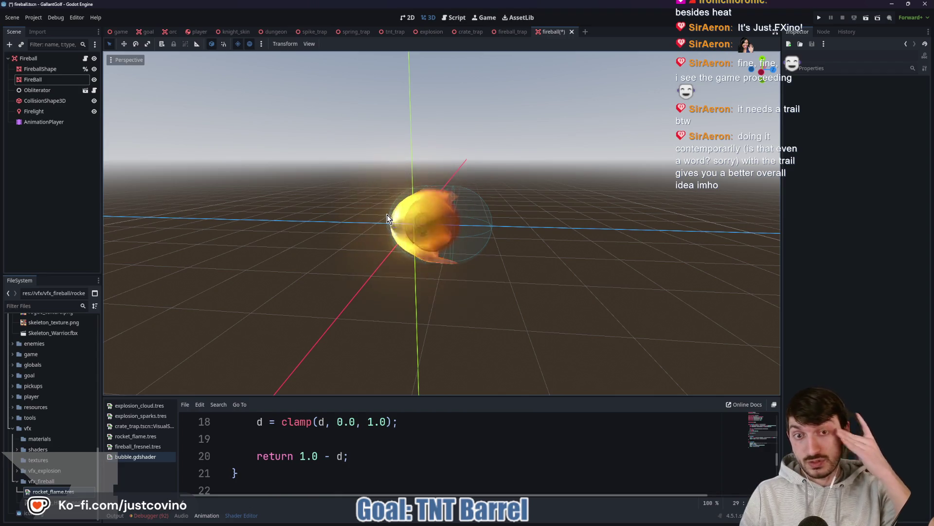
click(49, 57)
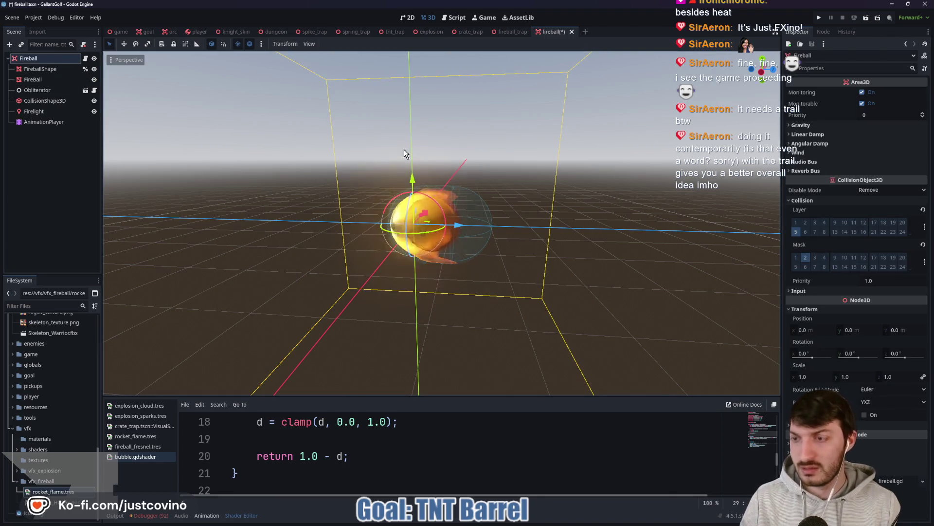
key(ctrl+a)
text(gpu)
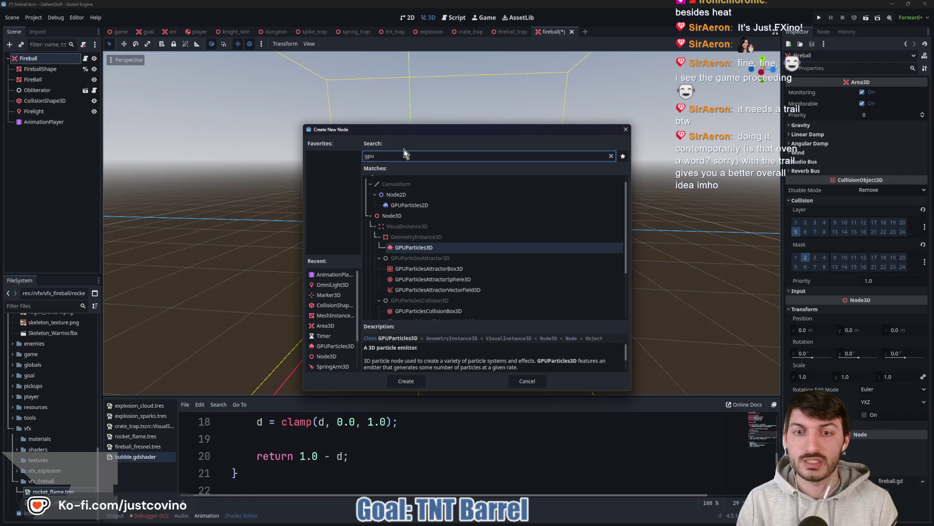
key(Return)
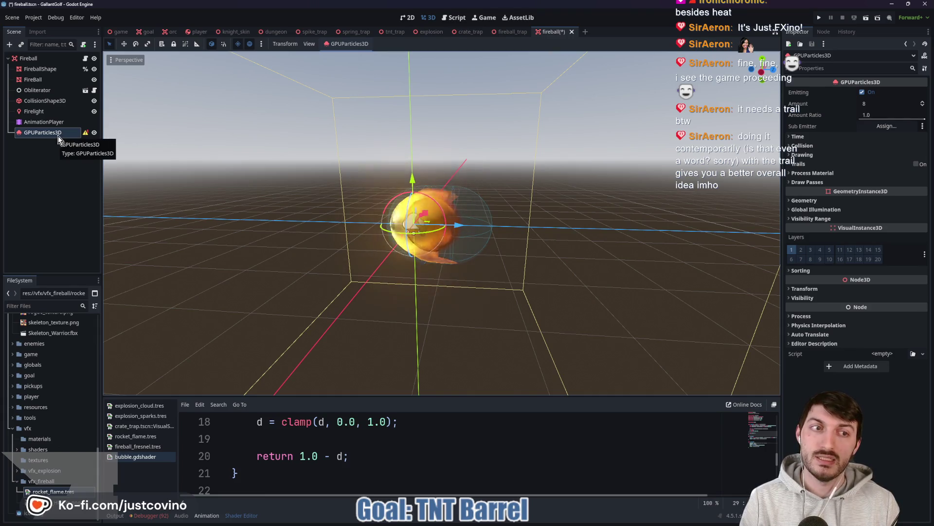
Set the particles' Draw Pass 1 to a new SphereMesh.
click(828, 201)
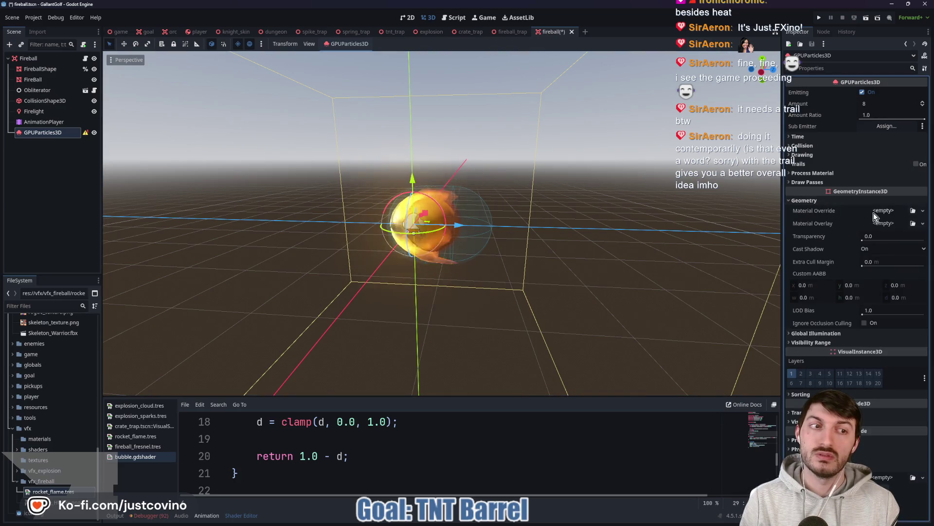
click(807, 202)
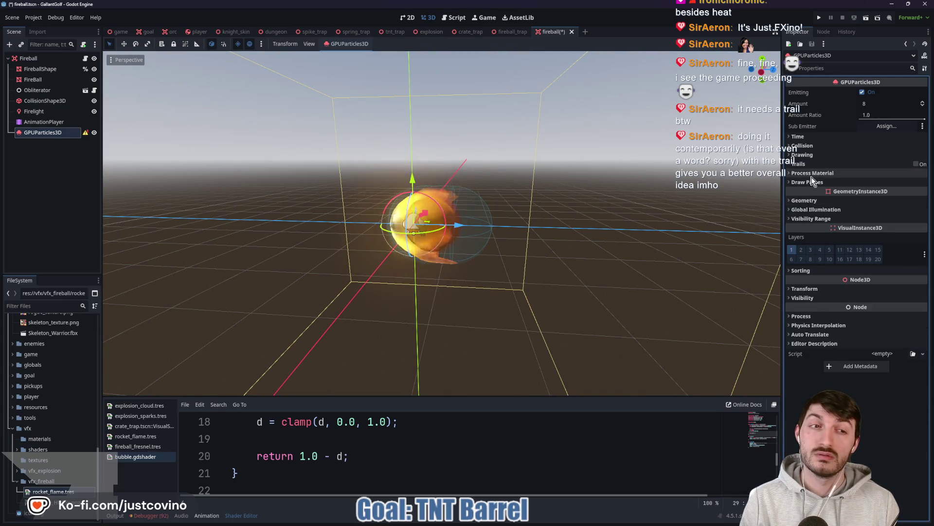
click(808, 182)
click(879, 205)
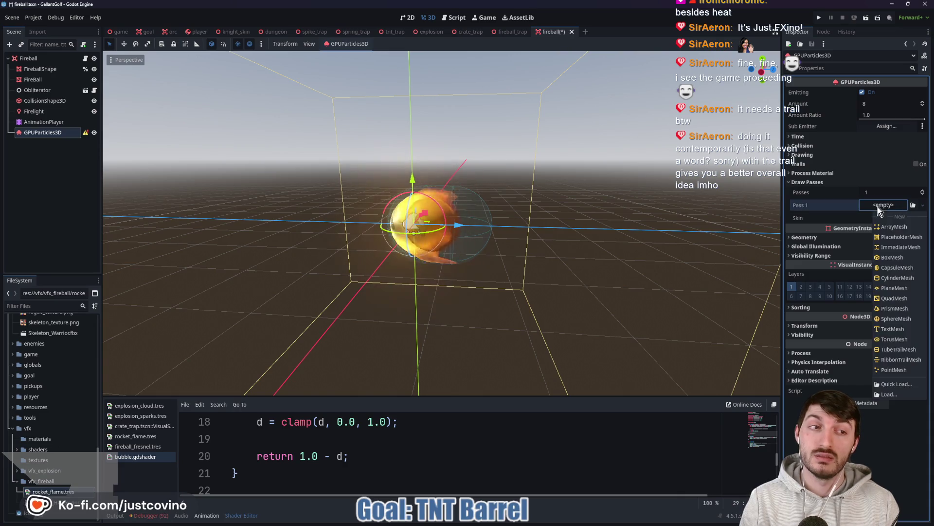
click(897, 320)
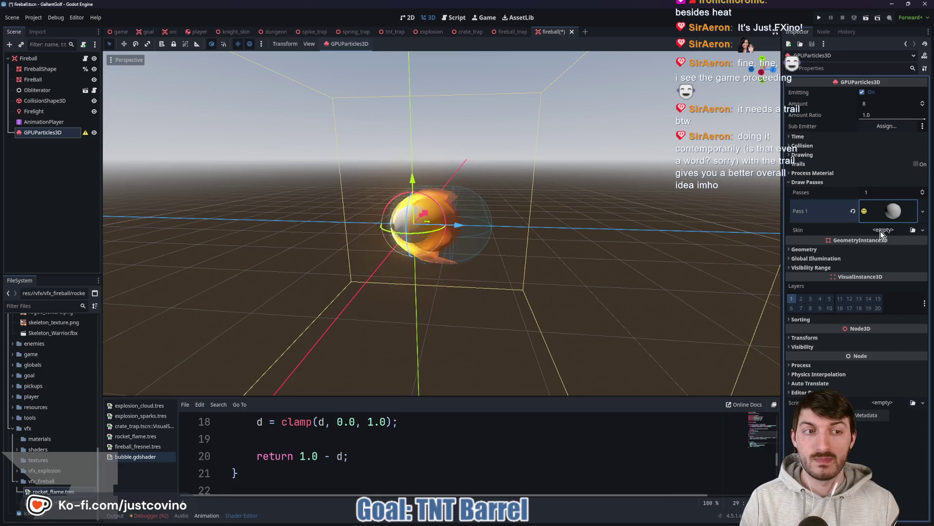
Give the SphereMesh a new ShaderMaterial using the explosion_cloud shader.
click(887, 213)
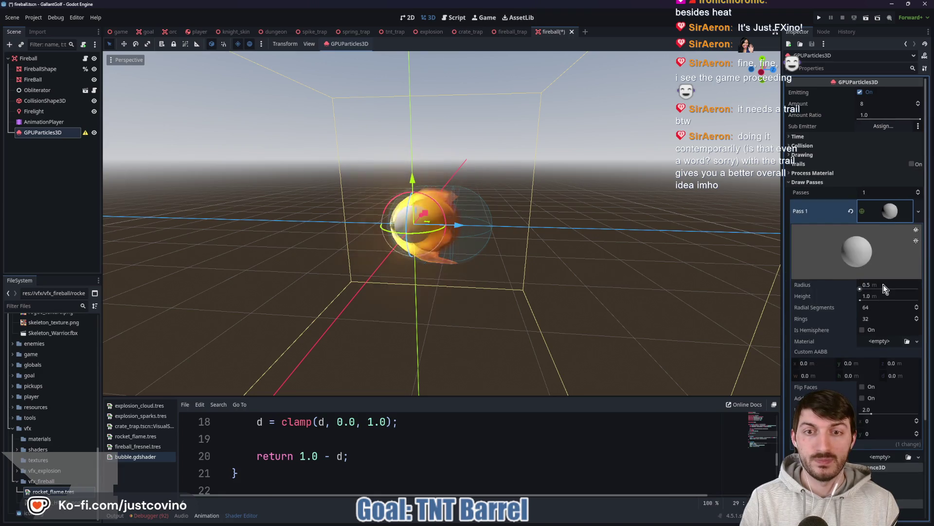
click(875, 342)
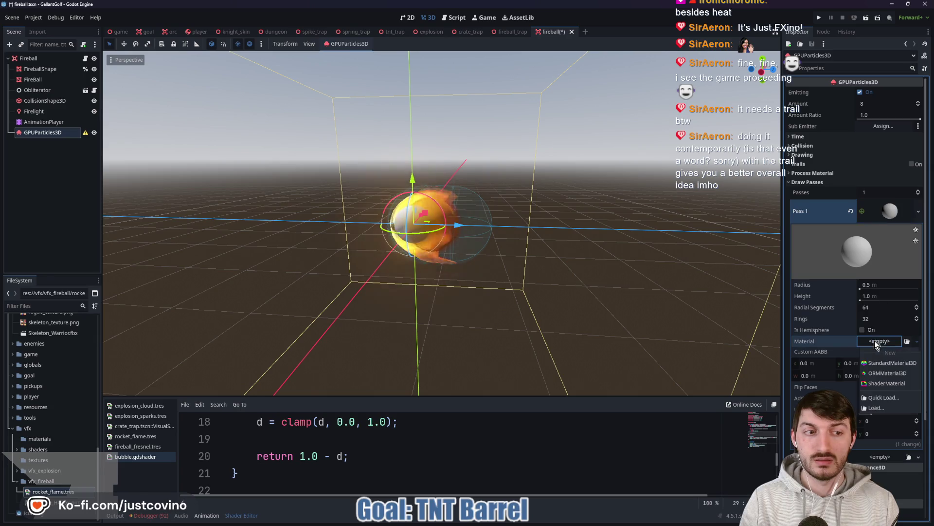
click(888, 374)
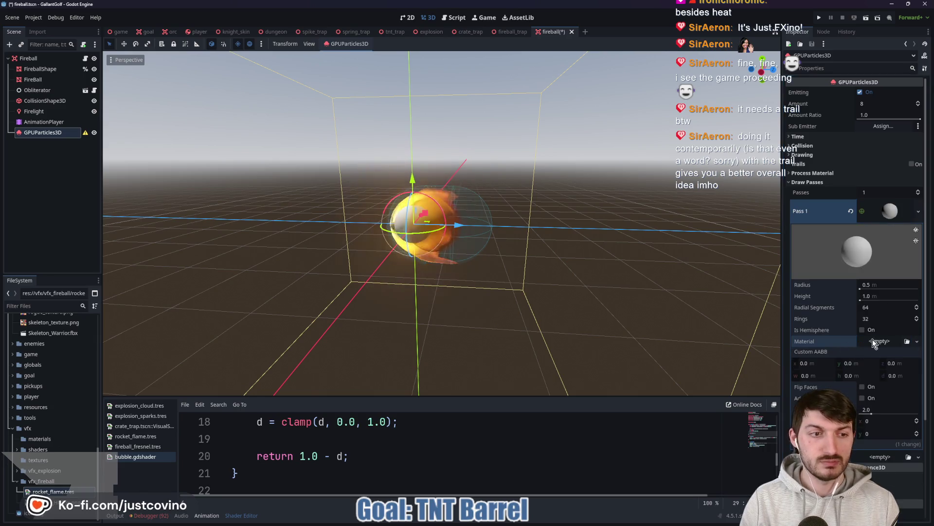
click(884, 348)
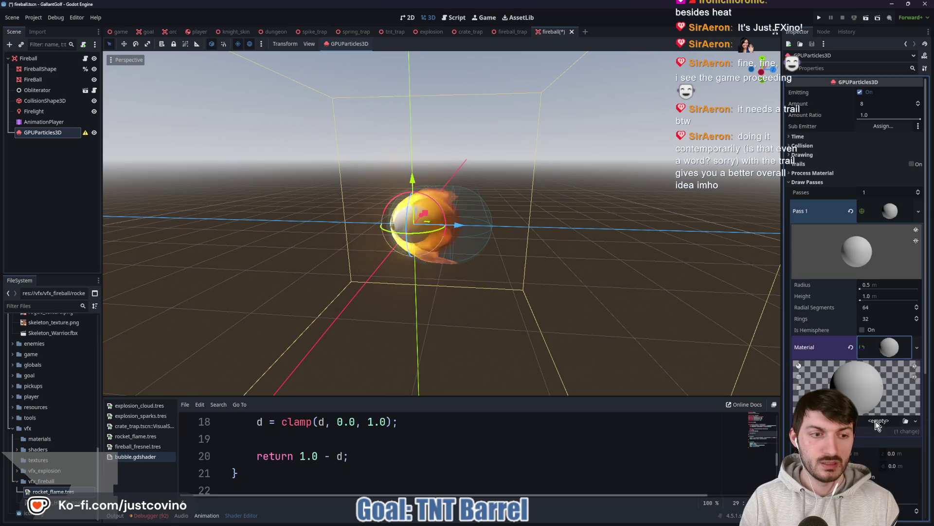
click(892, 442)
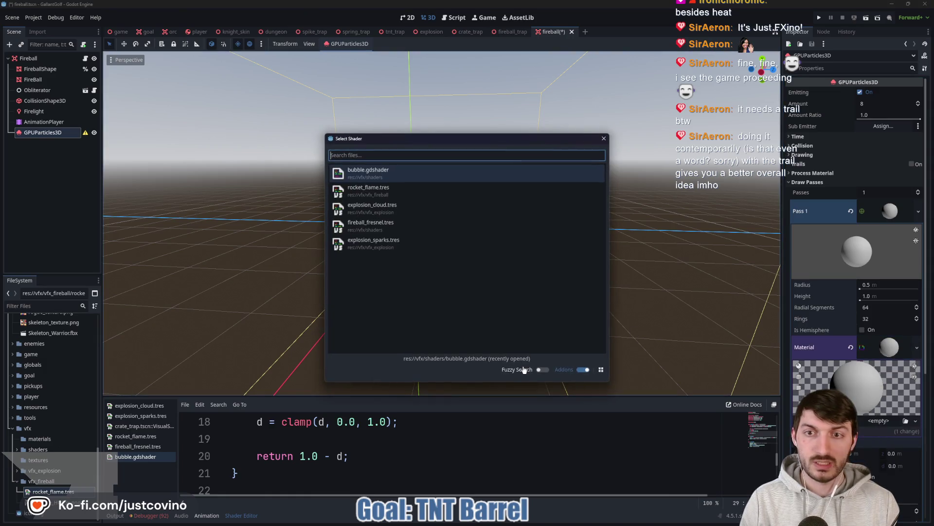
click(428, 212)
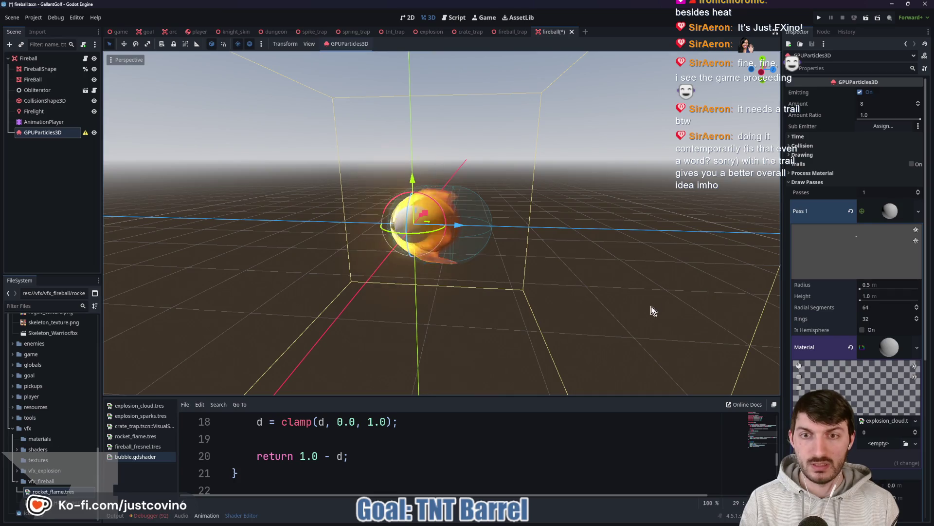
Inspect the orange colour shader parameter and start filling the empty cloud parameter.
scroll(871, 356, down, 4)
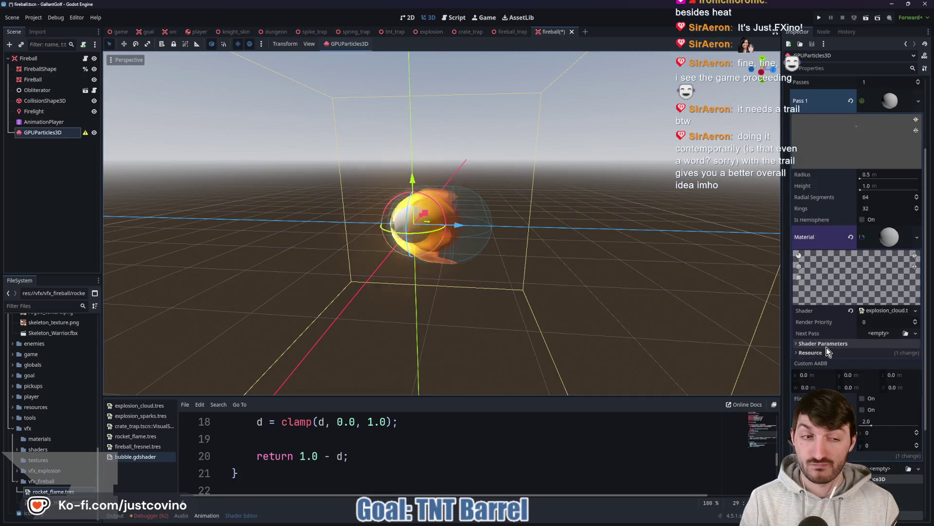
click(884, 406)
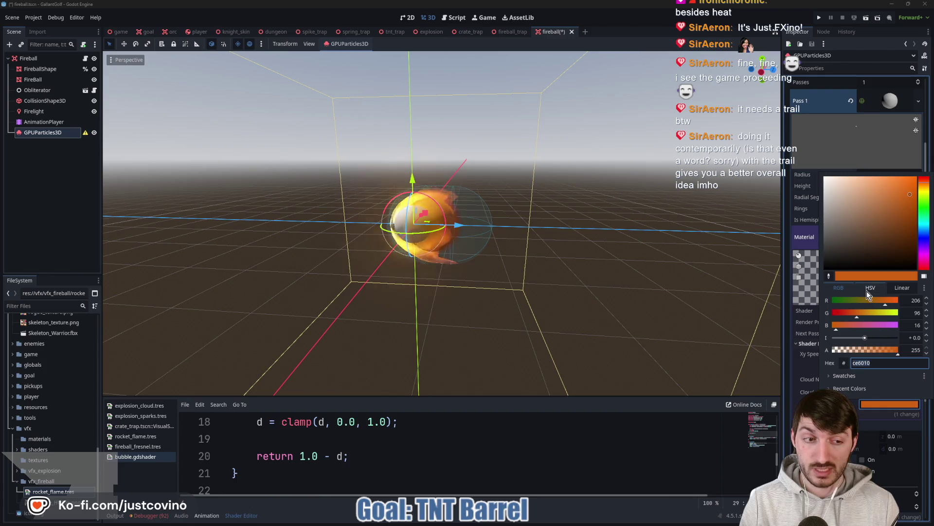
click(878, 399)
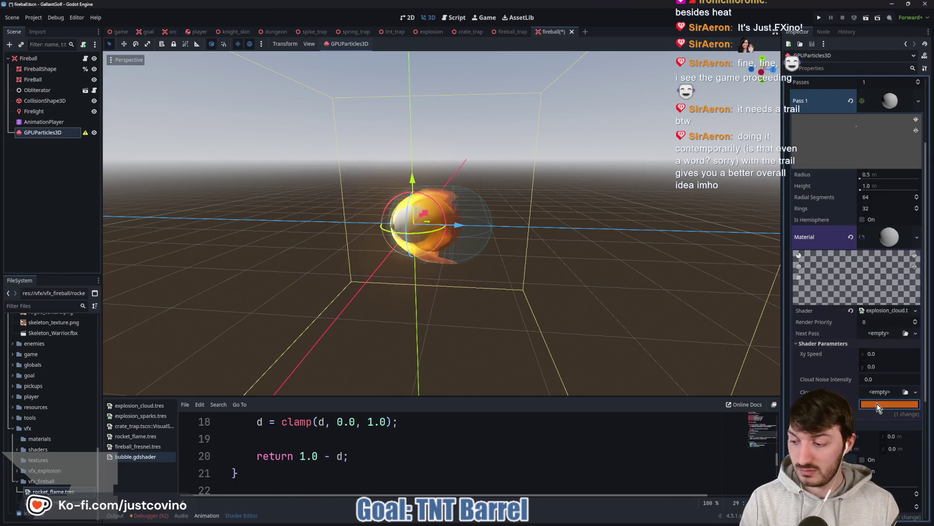
click(878, 391)
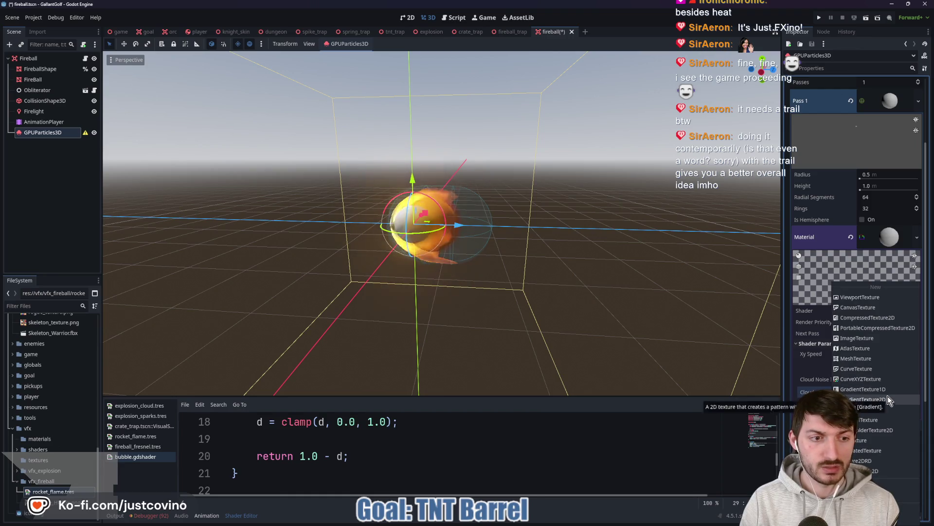
Set Cloud Color to a new GradientTexture1D with its first stop brown (5b4017).
click(888, 396)
click(881, 393)
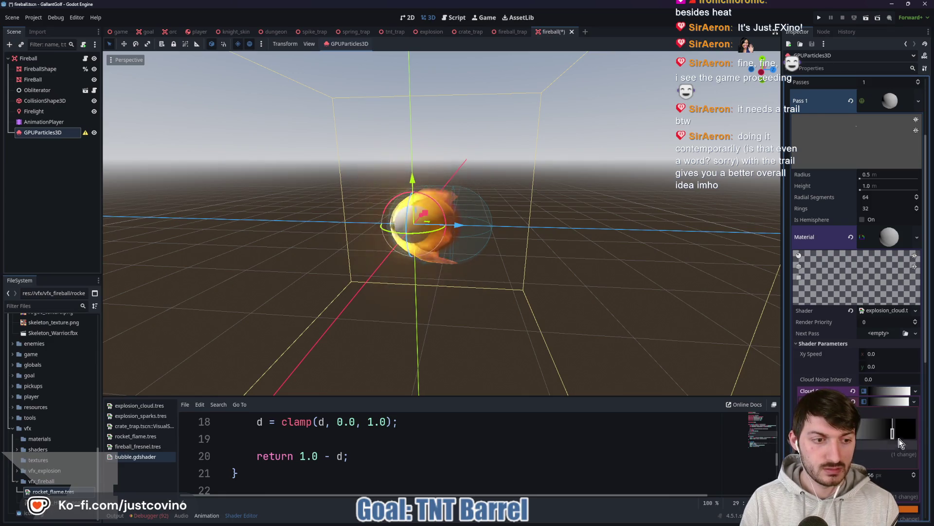
click(900, 434)
drag(807, 284, 809, 272)
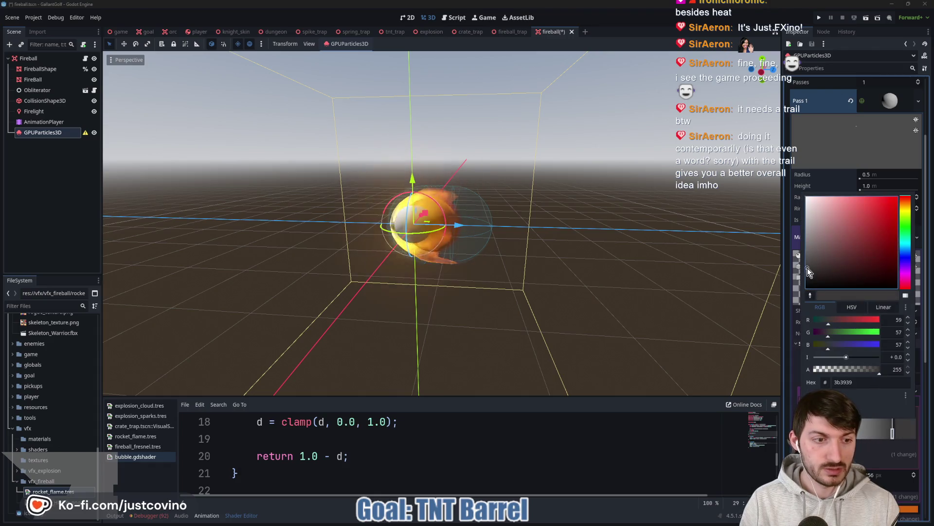
click(906, 209)
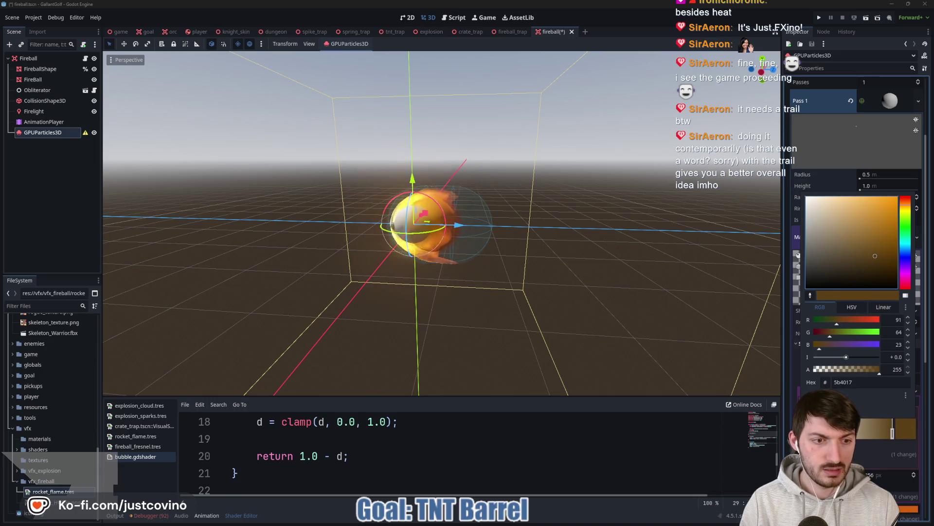
click(868, 382)
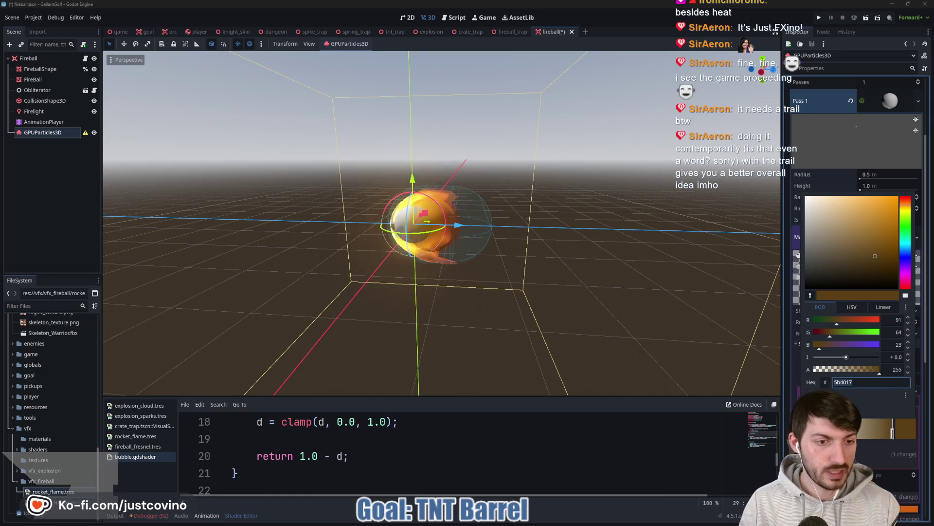
key(Escape)
Make the second gradient stop a greyer brown, then save the fireball scene.
double_click(907, 433)
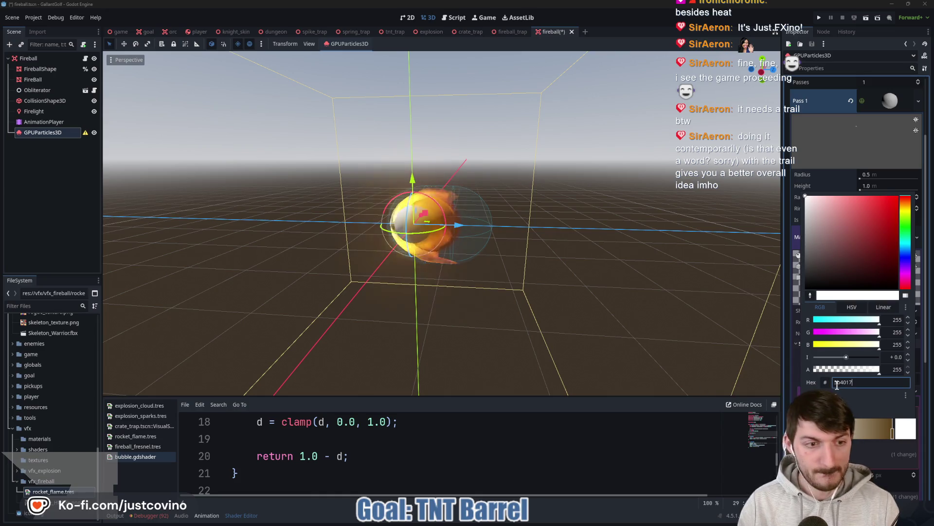
key(ctrl+v)
key(Return)
drag(877, 258, 819, 255)
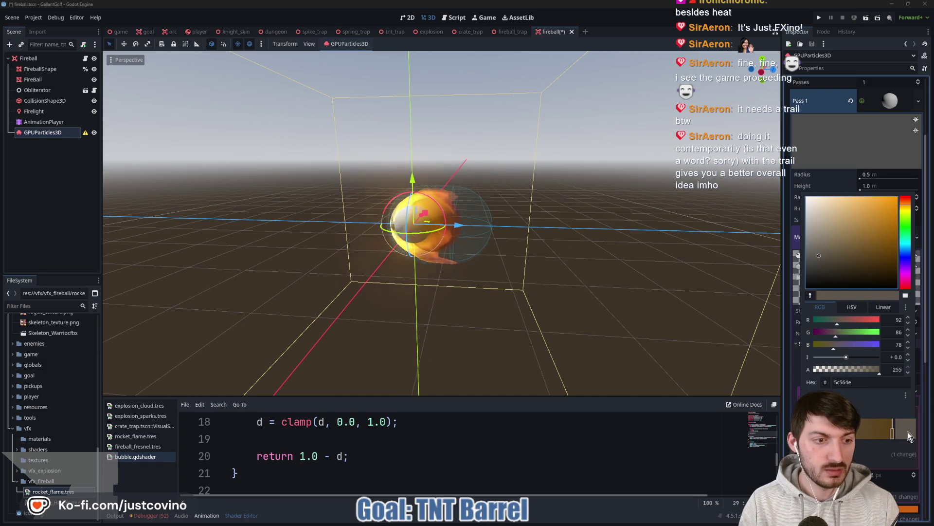
click(908, 435)
click(887, 241)
key(ctrl+s)
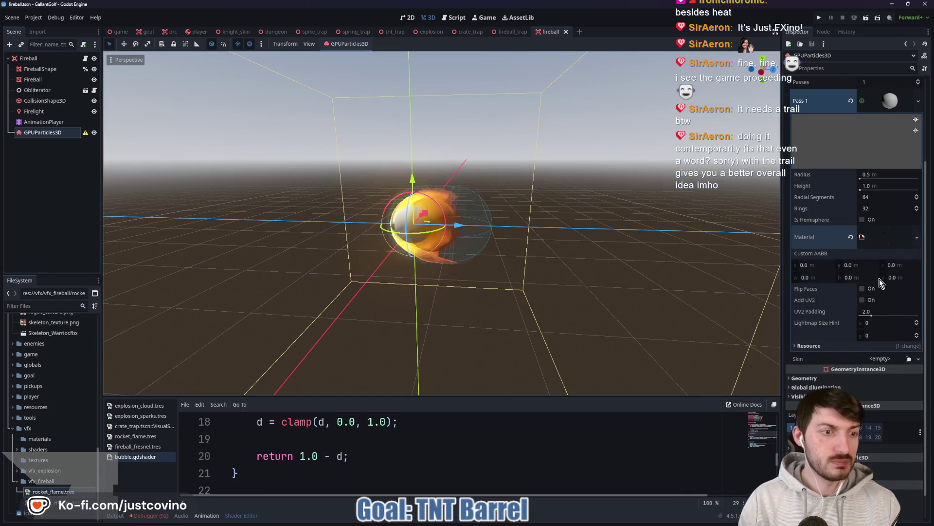
scroll(881, 257, up, 3)
click(851, 173)
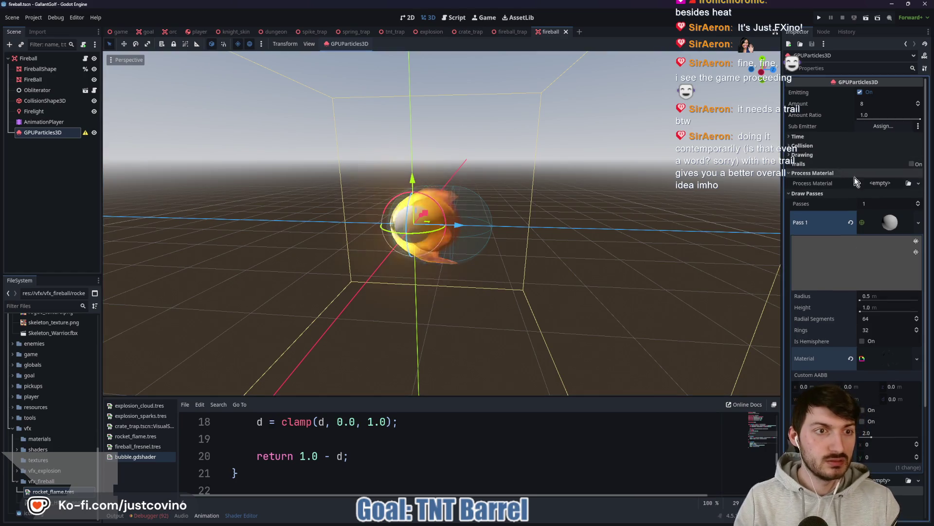
click(874, 184)
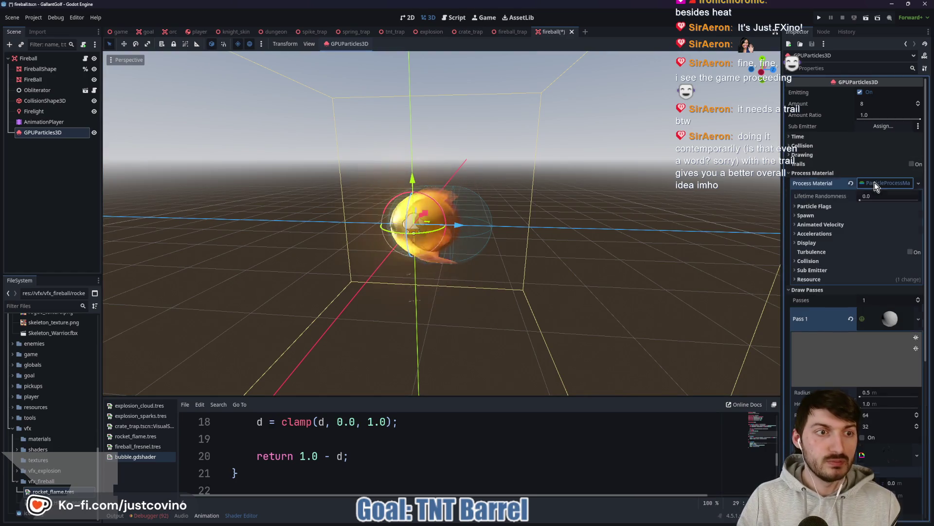
Set particle scale min 1.7 and max 1.8, with the scale curve starting at 0.56.
click(807, 217)
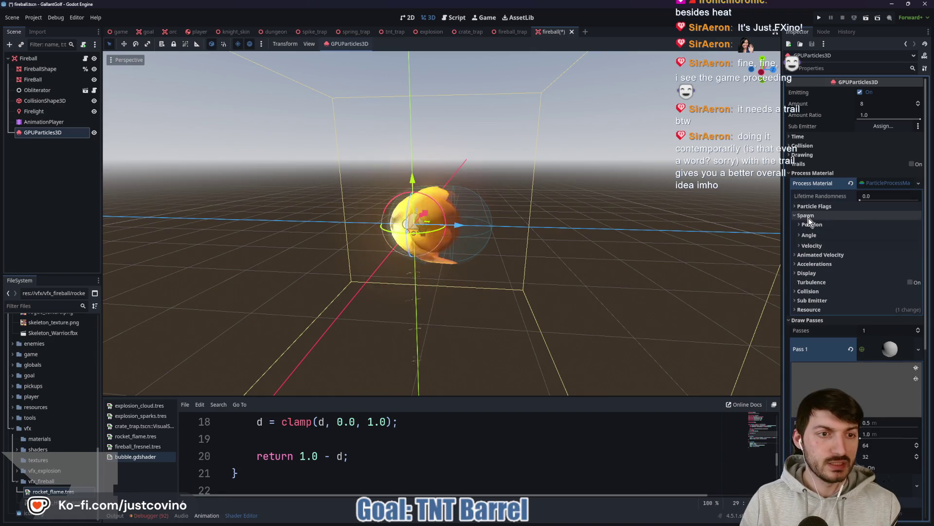
click(823, 273)
click(814, 282)
click(831, 312)
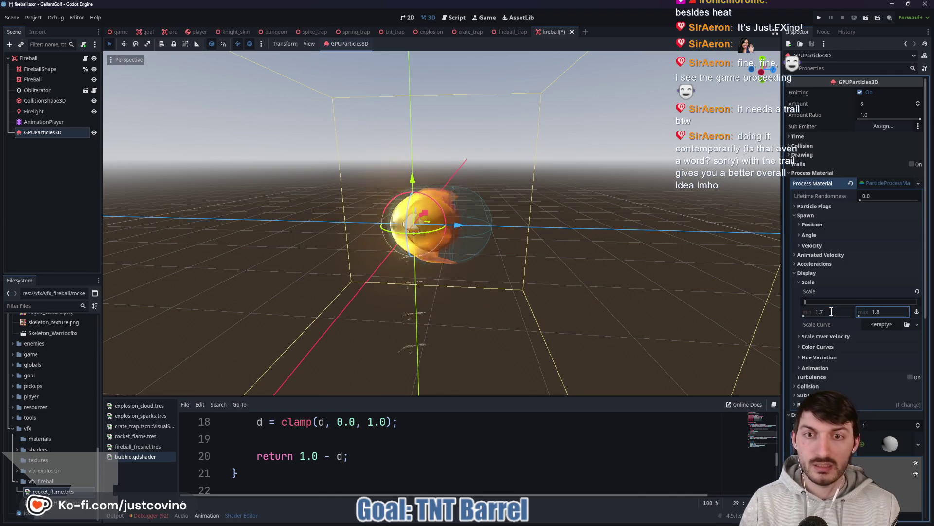
click(886, 325)
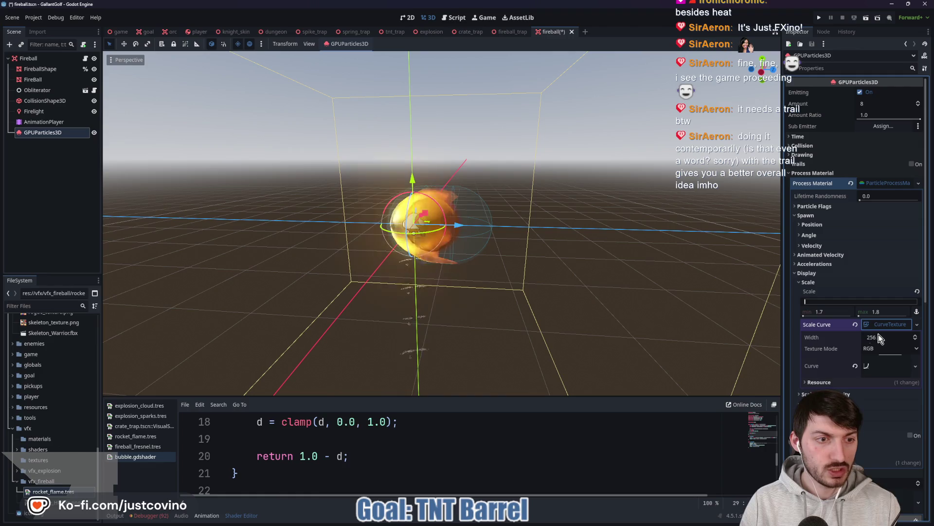
click(885, 371)
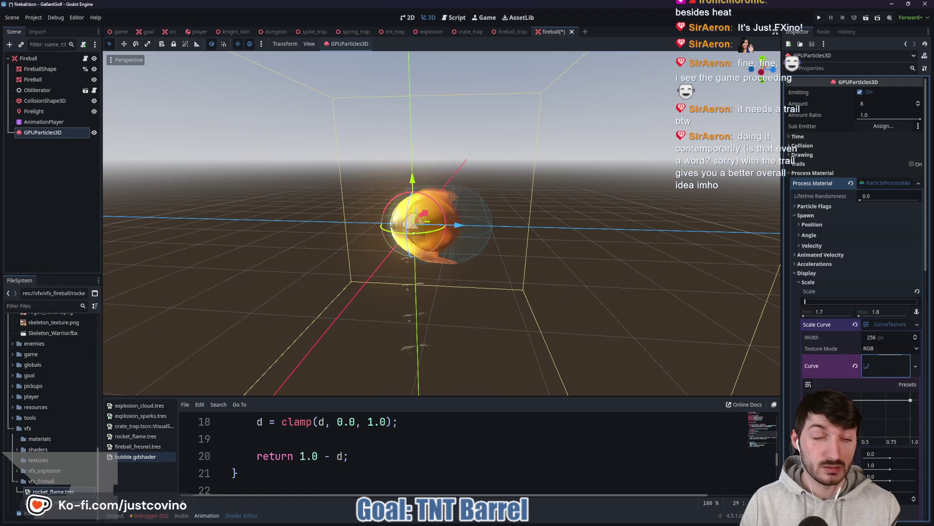
drag(815, 409, 815, 412)
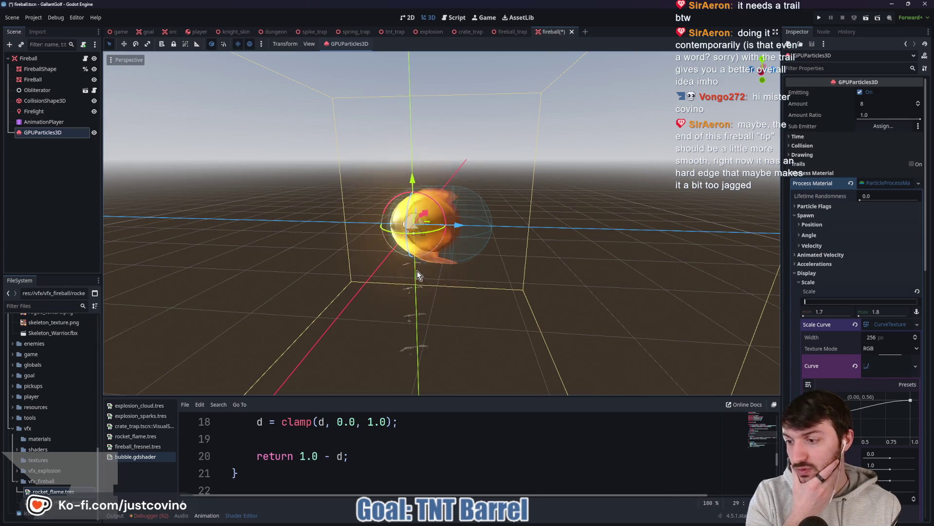
mouse_move(424, 271)
mouse_down()
mouse_move(378, 294)
mouse_move(483, 278)
mouse_move(404, 289)
mouse_up()
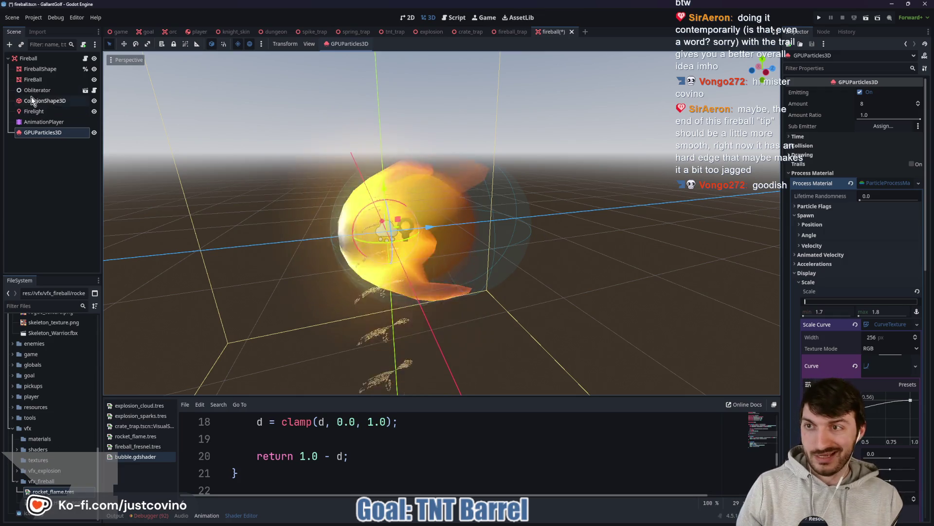
Reselect GPUParticles3D, collapse its scale curve settings, and bring the web browser forward.
click(442, 192)
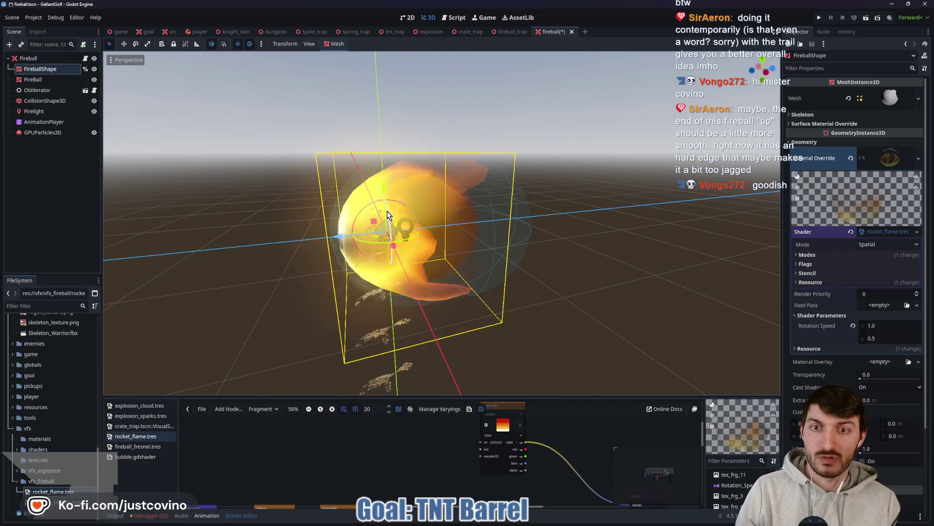
key(r)
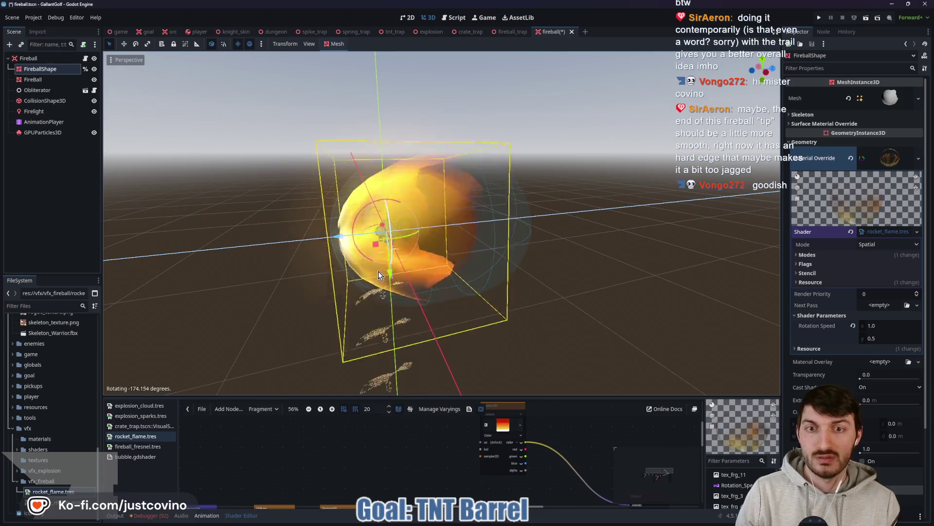
key(Escape)
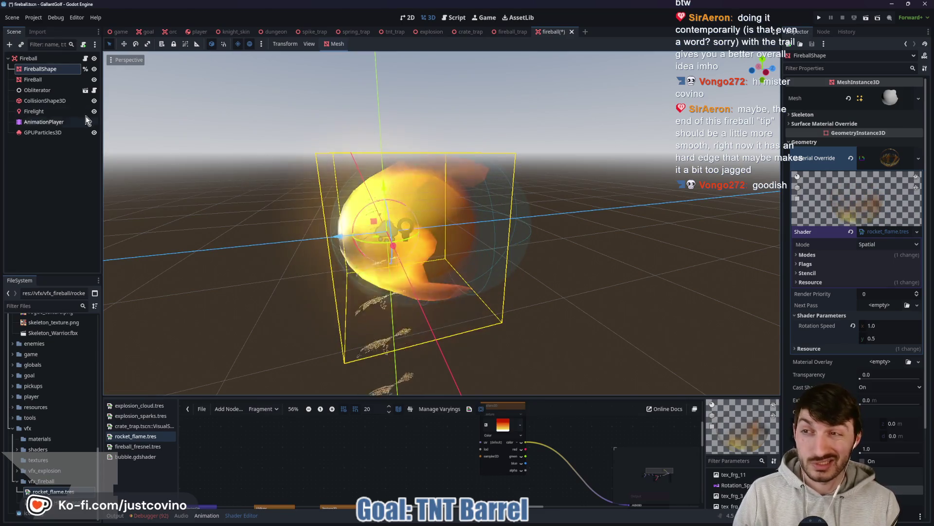
click(42, 132)
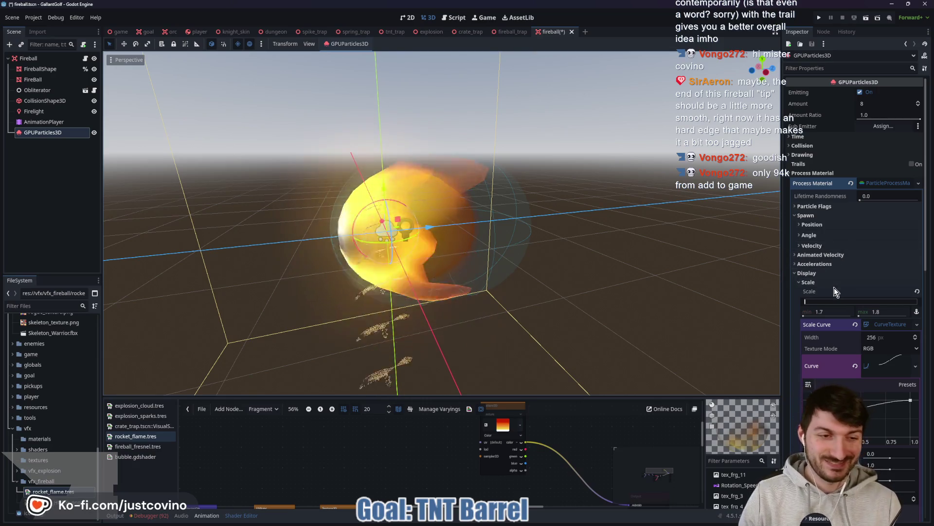
click(877, 325)
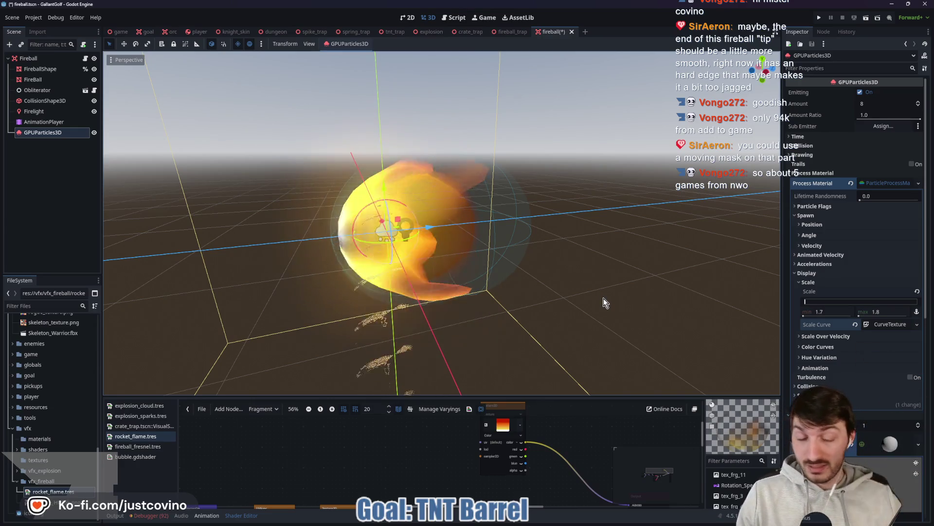
click(494, 522)
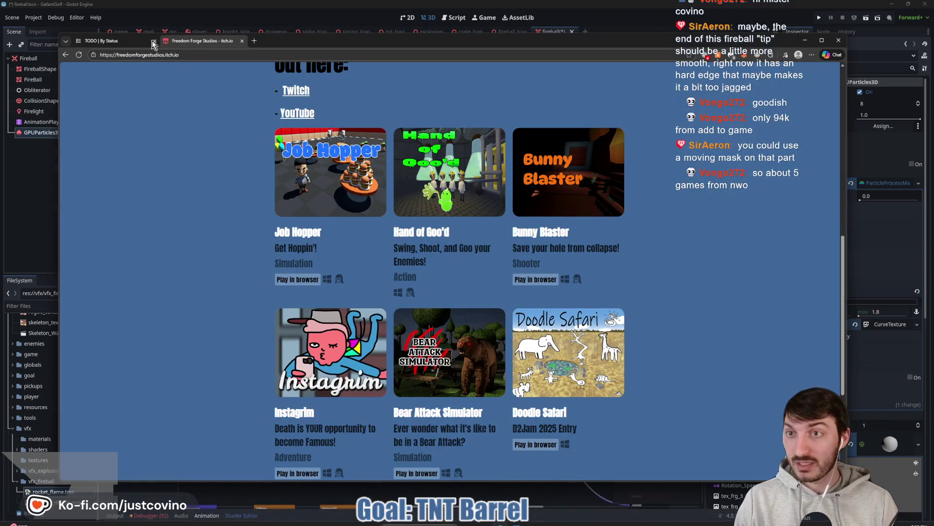
Check Notion's TODO board, close the Traps on Maps panel, and return to Godot.
click(120, 41)
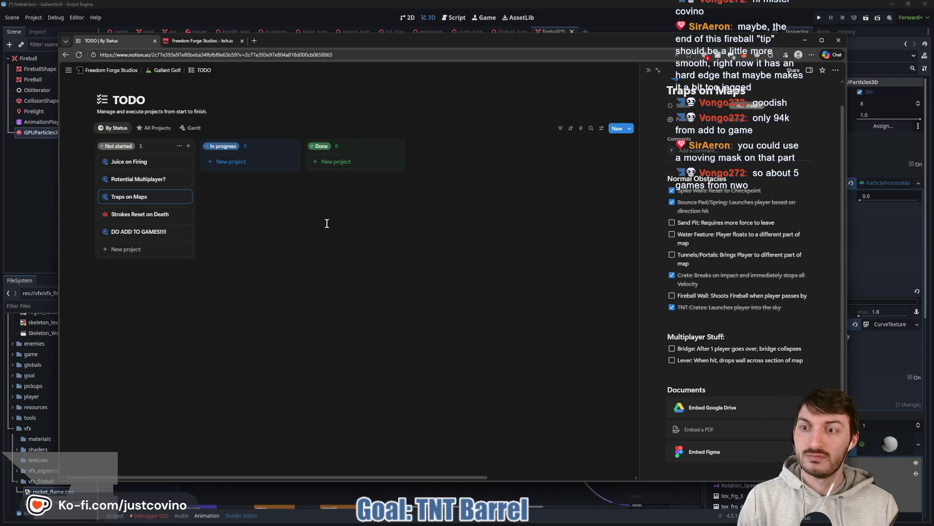
click(312, 236)
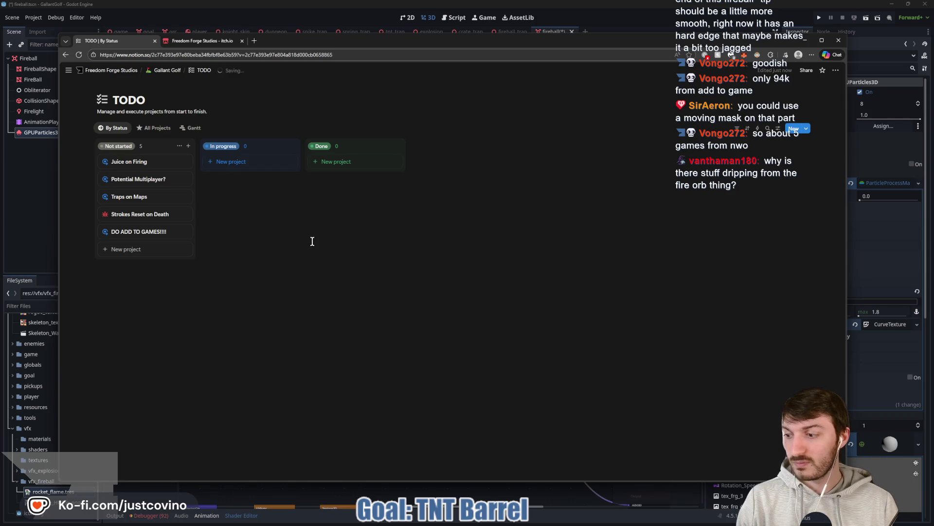
click(586, 28)
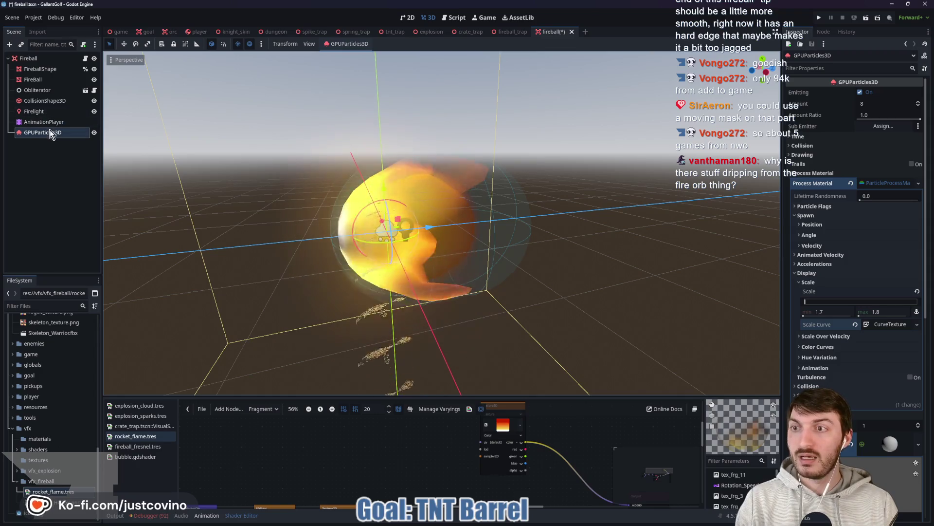
Set the fireball particles' process material gravity Y to -1.
mouse_move(631, 238)
mouse_down()
mouse_move(609, 115)
mouse_move(616, 102)
mouse_move(614, 149)
mouse_move(575, 249)
mouse_up()
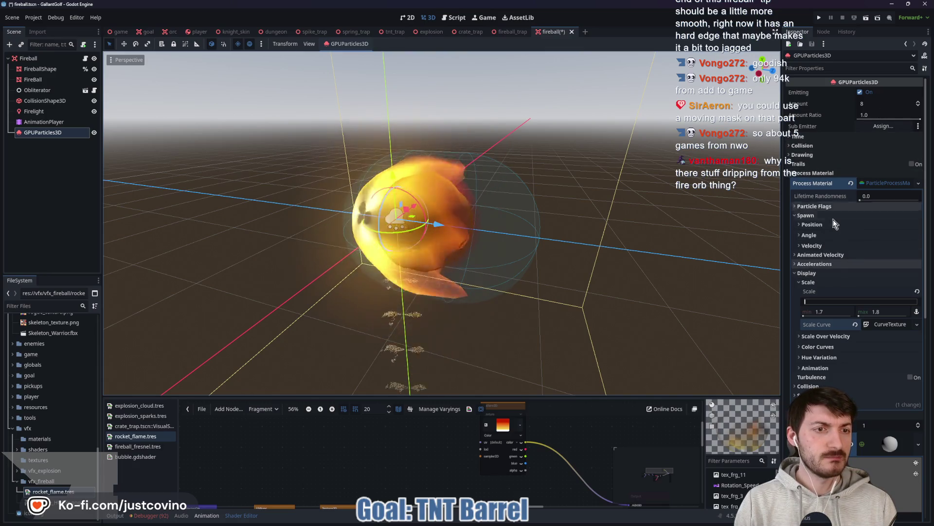
click(815, 207)
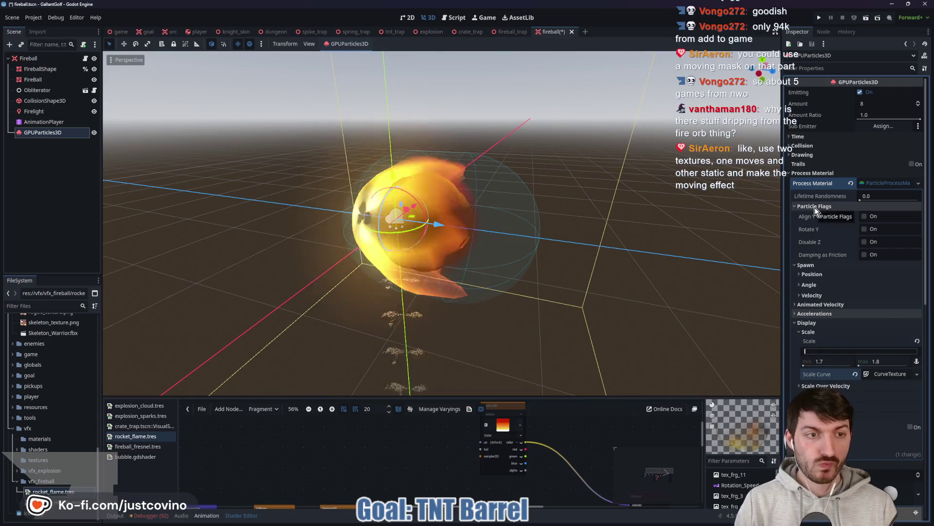
click(815, 207)
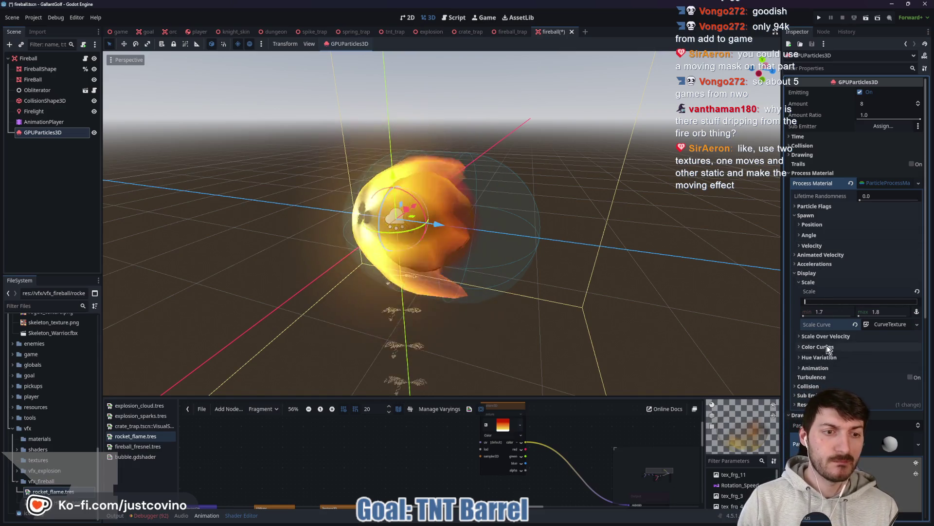
click(809, 282)
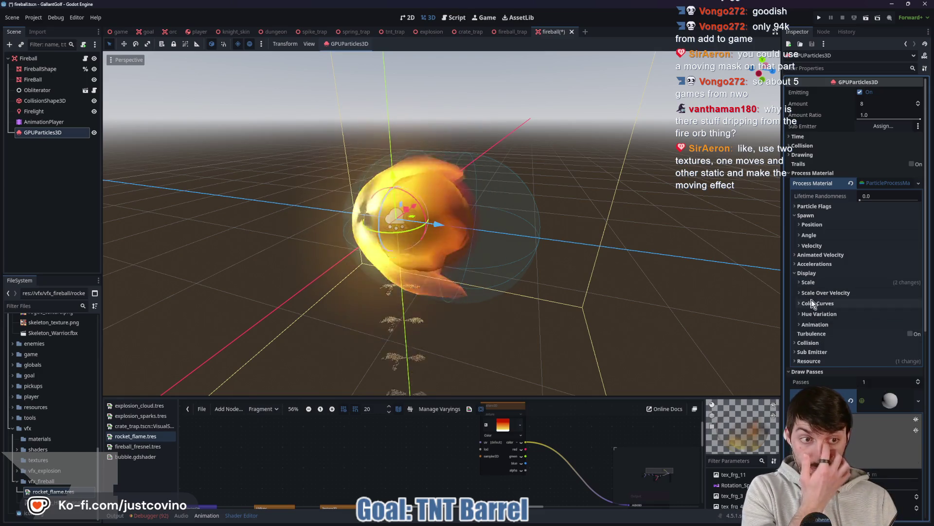
click(813, 263)
click(811, 273)
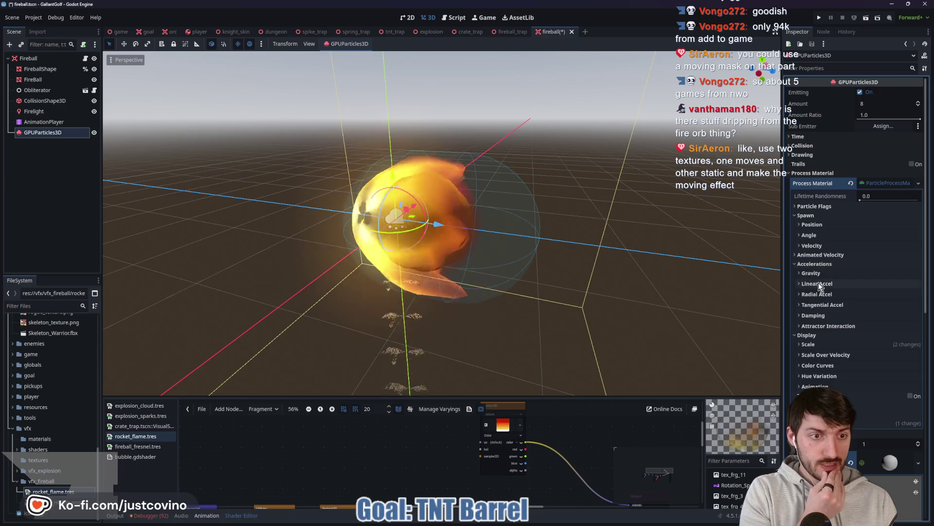
click(857, 294)
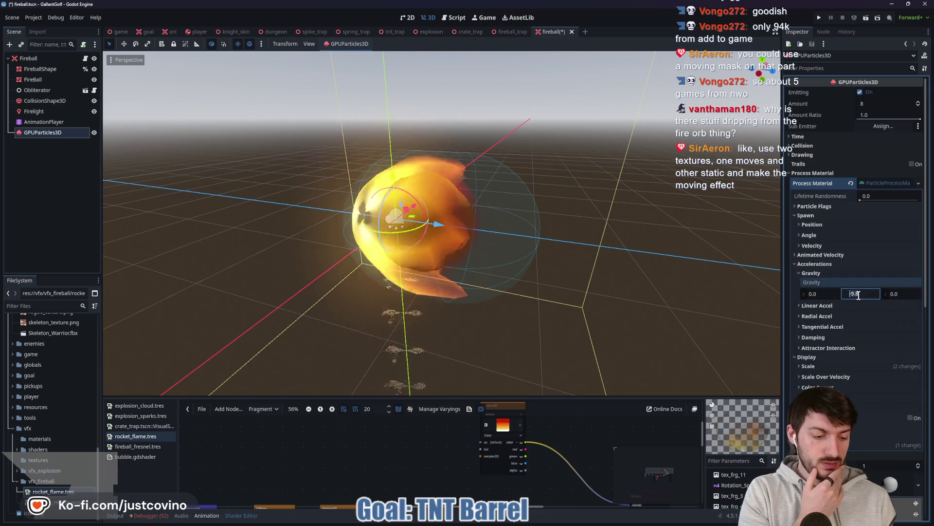
text(-1)
key(Return)
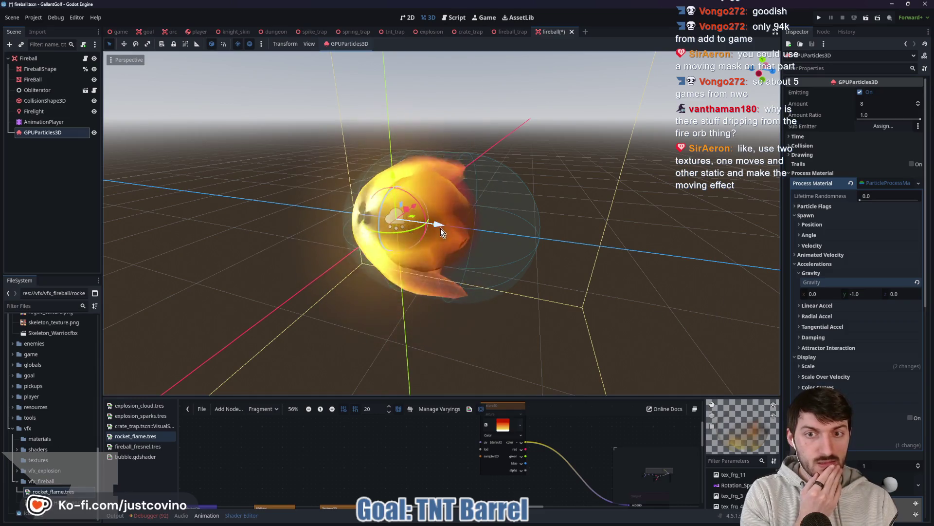
Move the particle emitter forward about 1.38 along the Z axis.
drag(440, 229, 538, 247)
mouse_move(617, 285)
mouse_down()
mouse_move(559, 291)
mouse_move(629, 292)
mouse_up()
scroll(879, 331, down, 5)
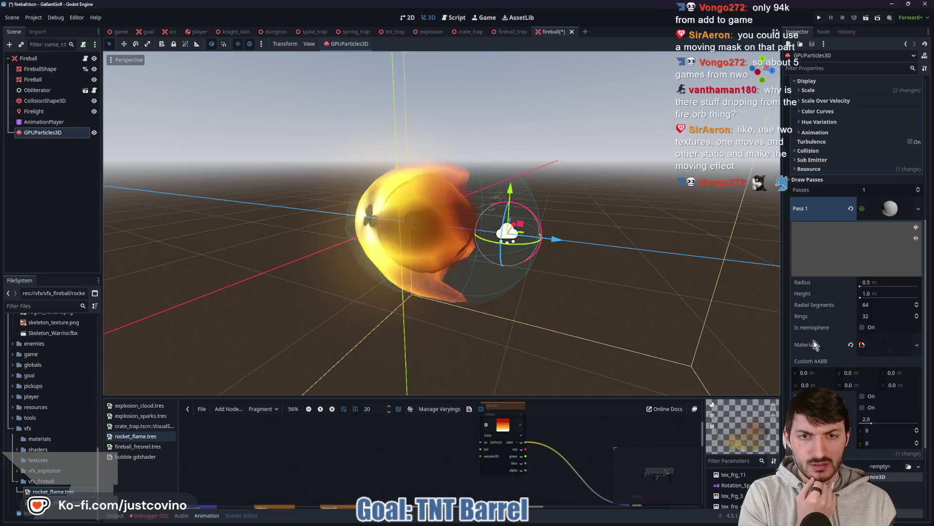
Open the draw pass material's explosion_cloud shader graph.
scroll(392, 463, down, 3)
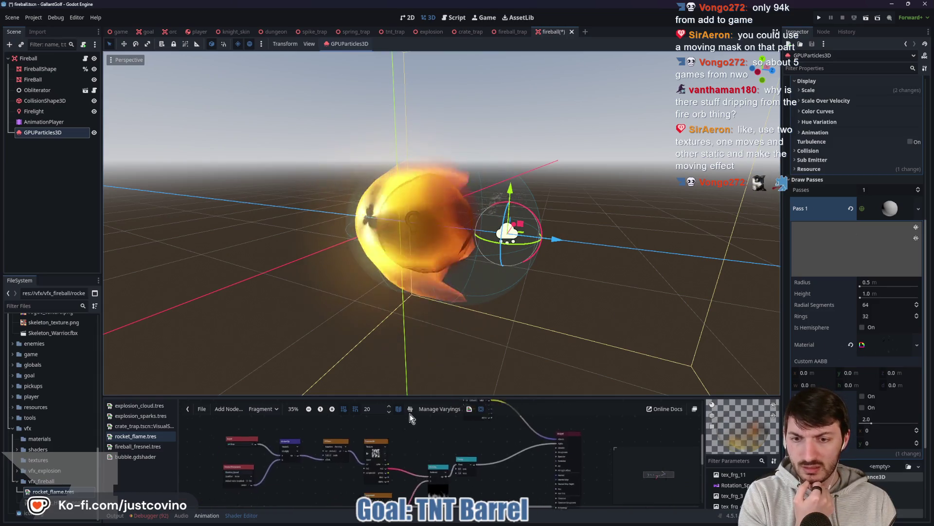
scroll(573, 319, up, 5)
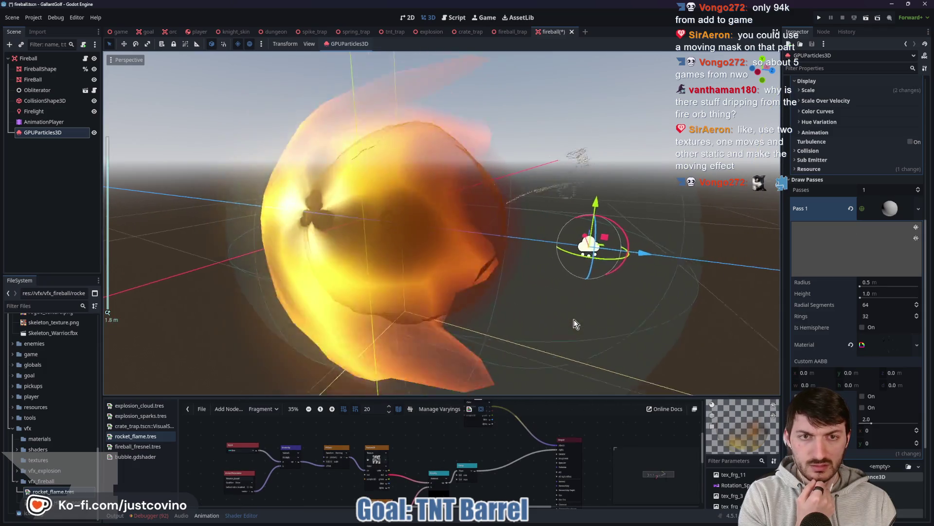
click(882, 344)
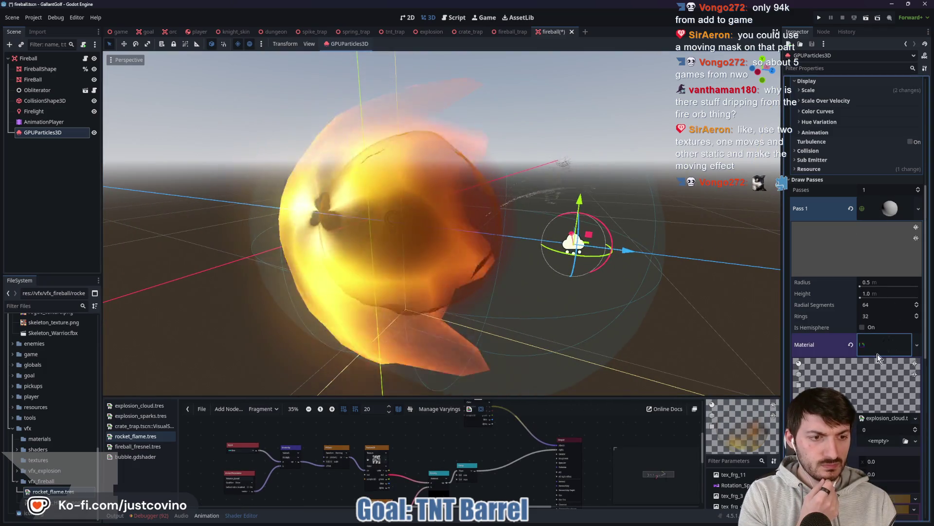
click(876, 418)
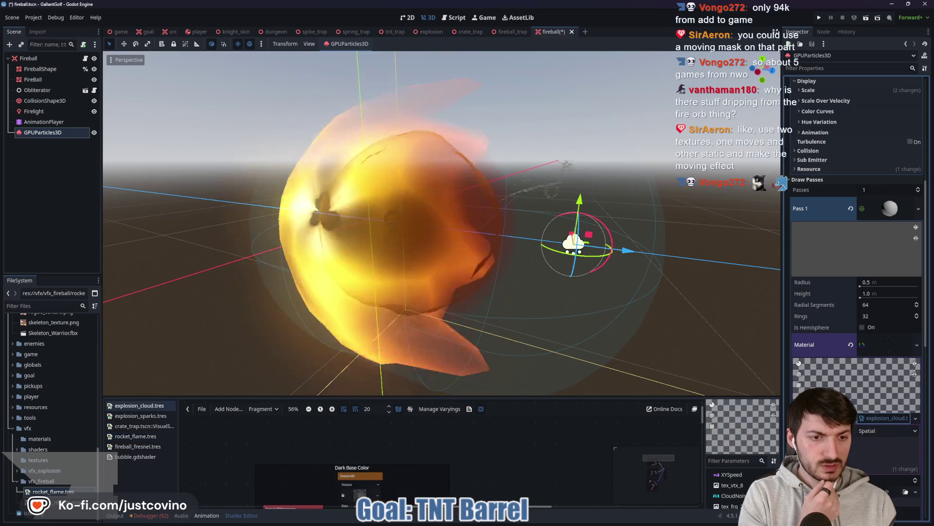
Enlarge the shader panel to inspect the graph, restore the 3D view, and save the fireball scene.
scroll(499, 454, down, 3)
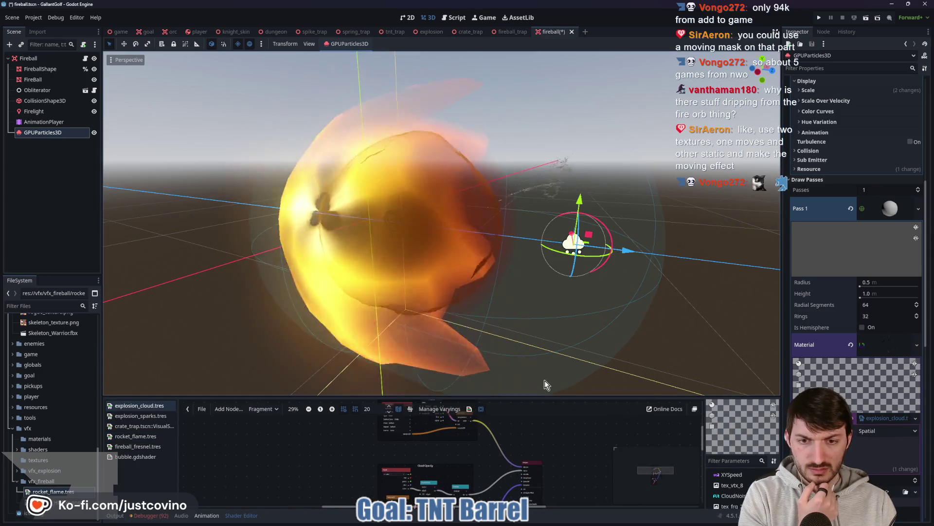
drag(545, 398, 543, 206)
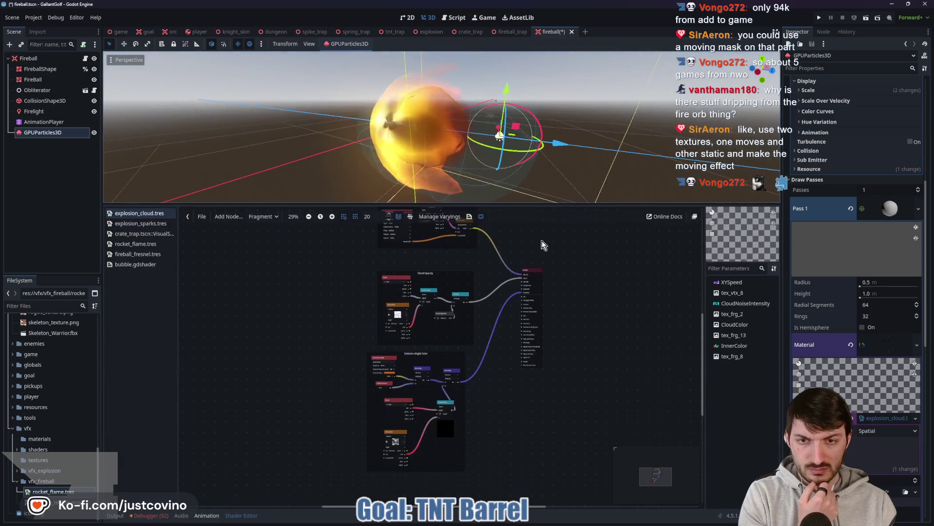
scroll(580, 312, up, 5)
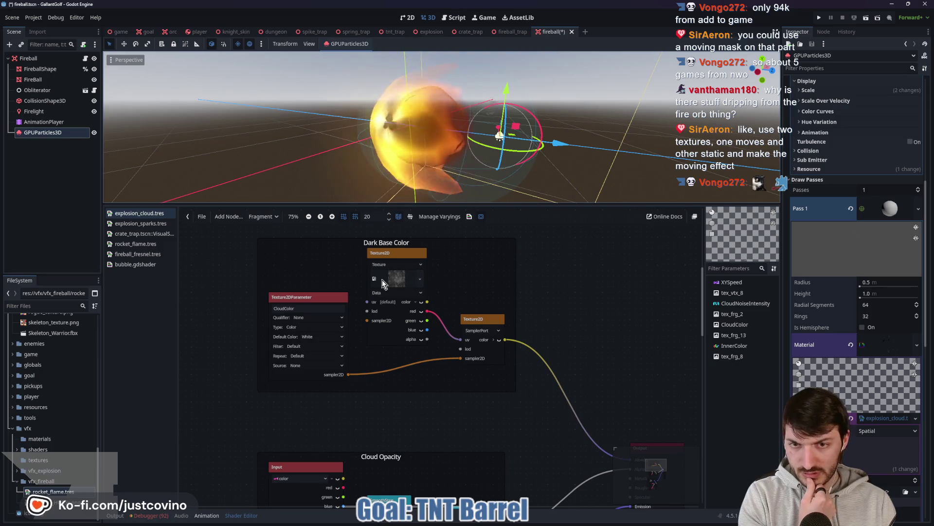
scroll(629, 322, down, 1)
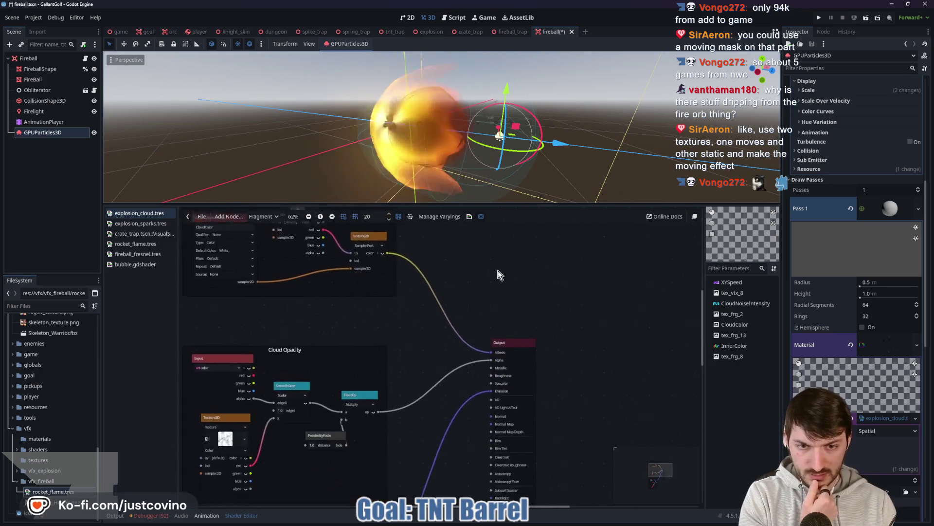
drag(575, 205, 579, 396)
scroll(647, 296, down, 3)
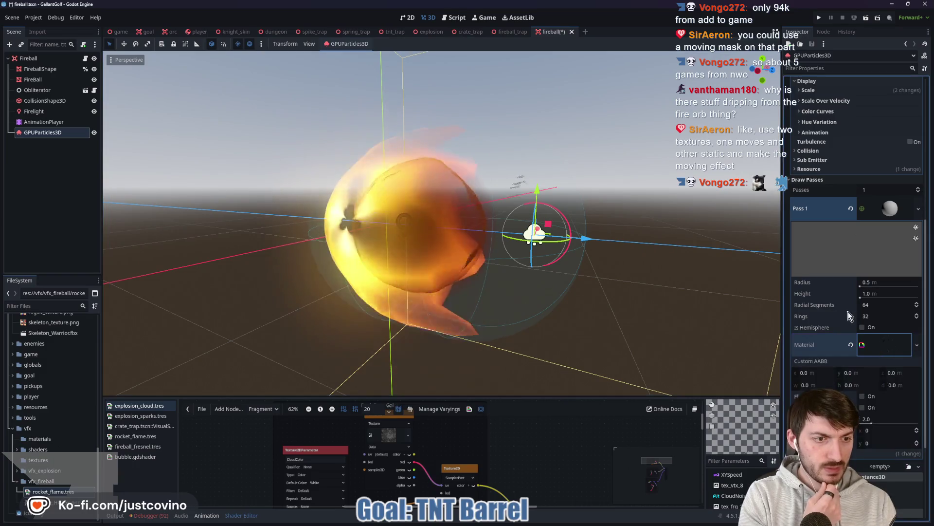
scroll(881, 229, up, 5)
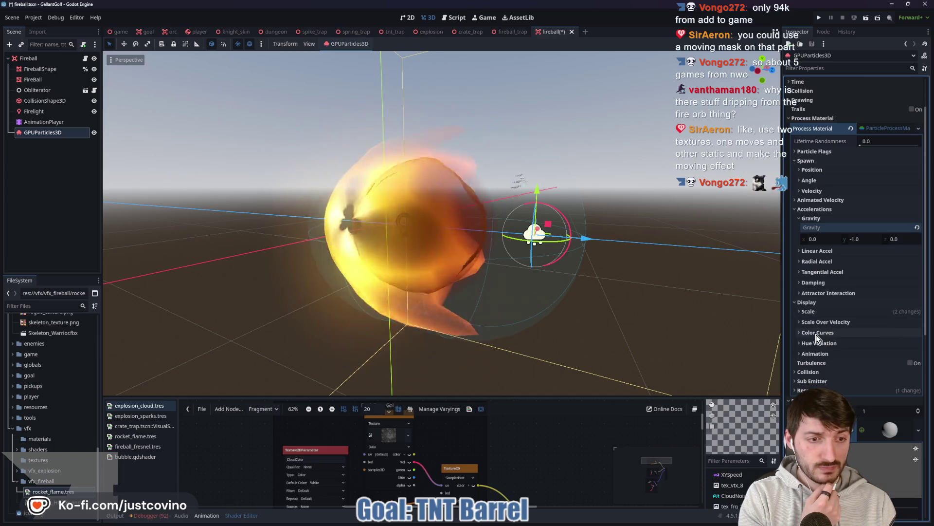
key(ctrl+s)
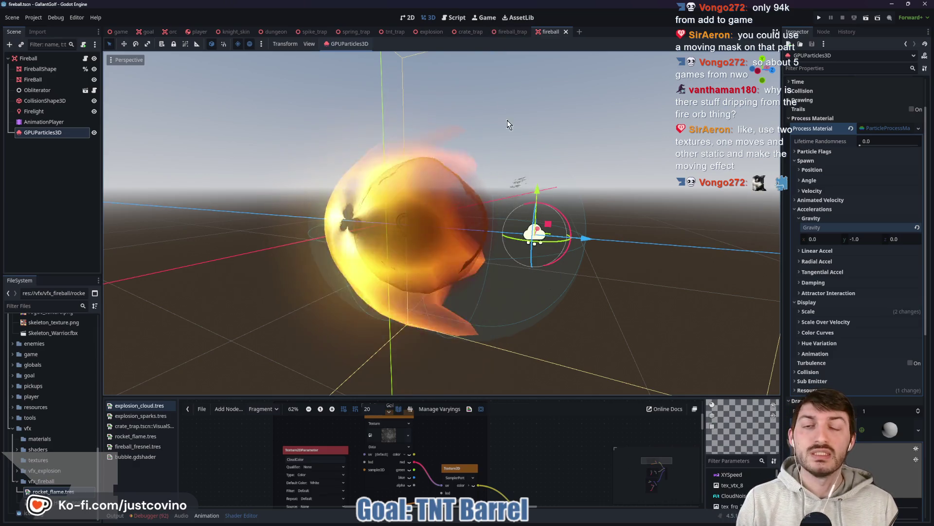
click(431, 31)
click(883, 322)
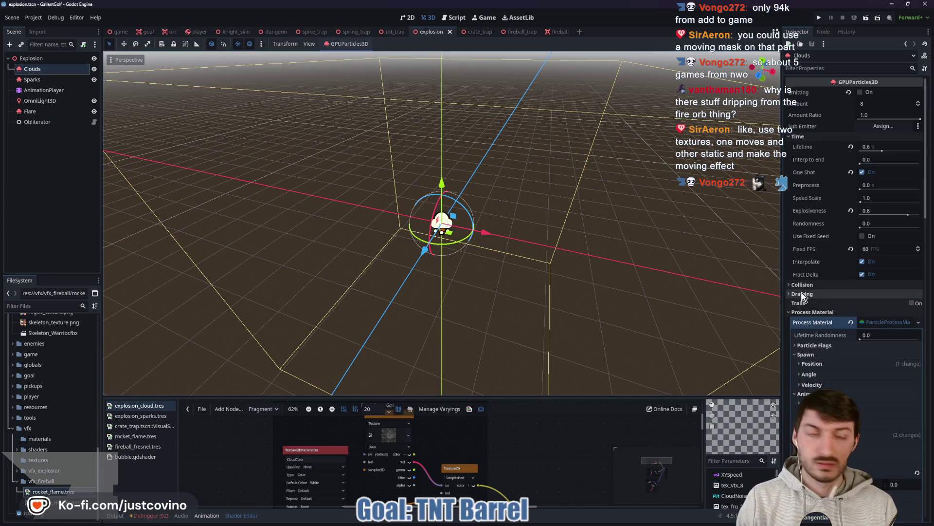
scroll(817, 307, down, 3)
click(849, 324)
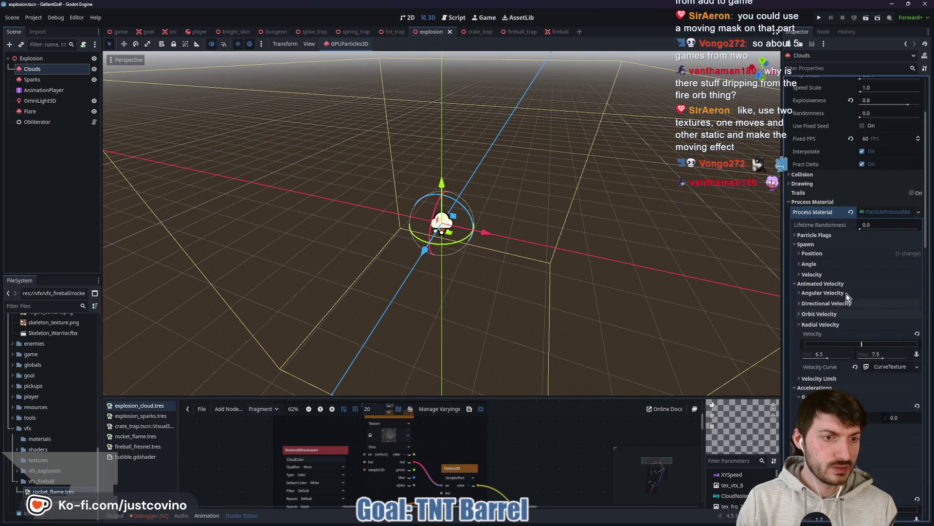
scroll(846, 291, down, 2)
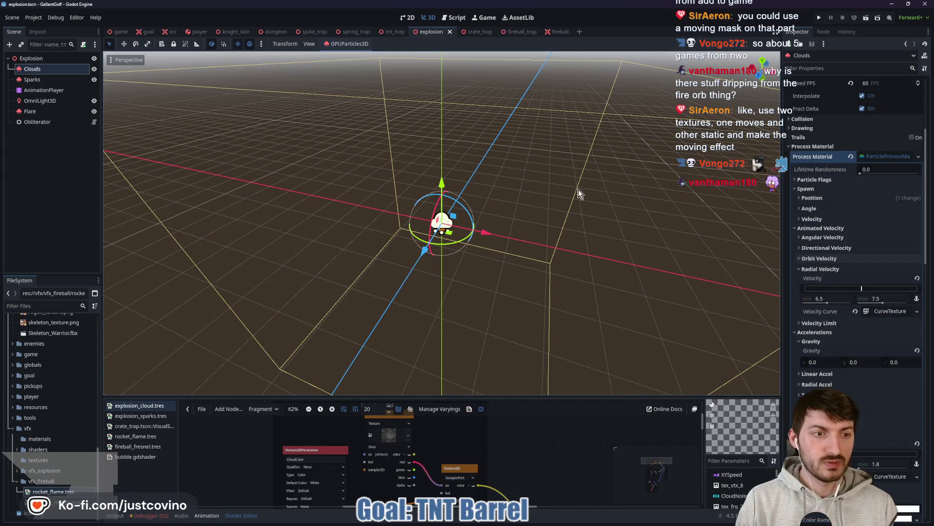
click(550, 33)
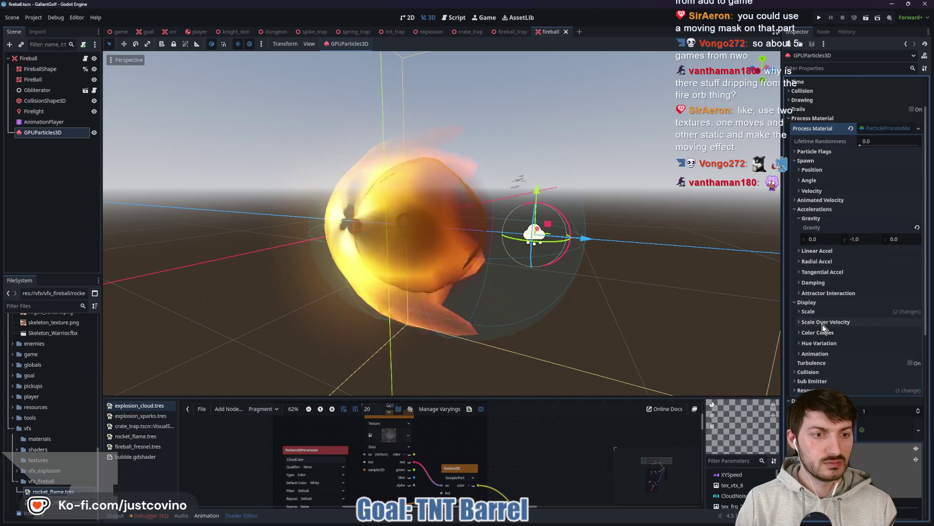
Set the fireball particles' radial velocity range to 6.5–7.5.
click(805, 191)
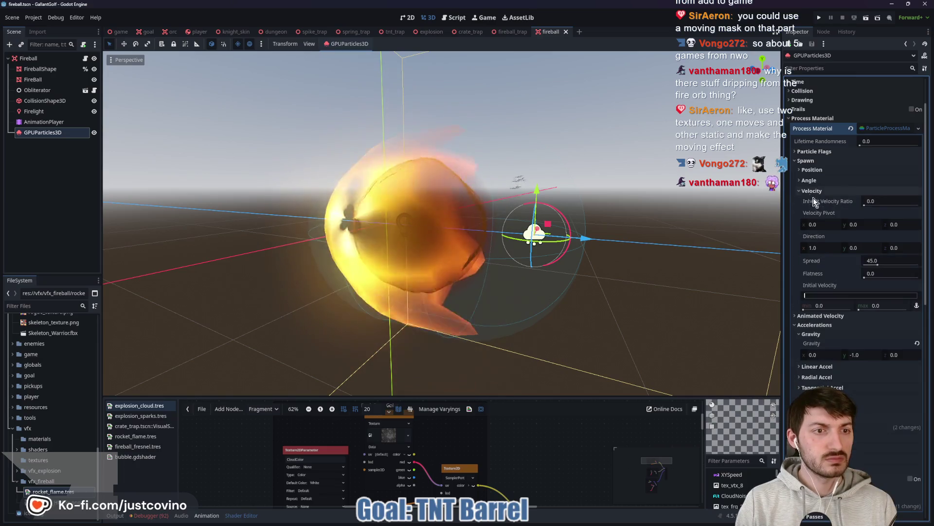
click(816, 316)
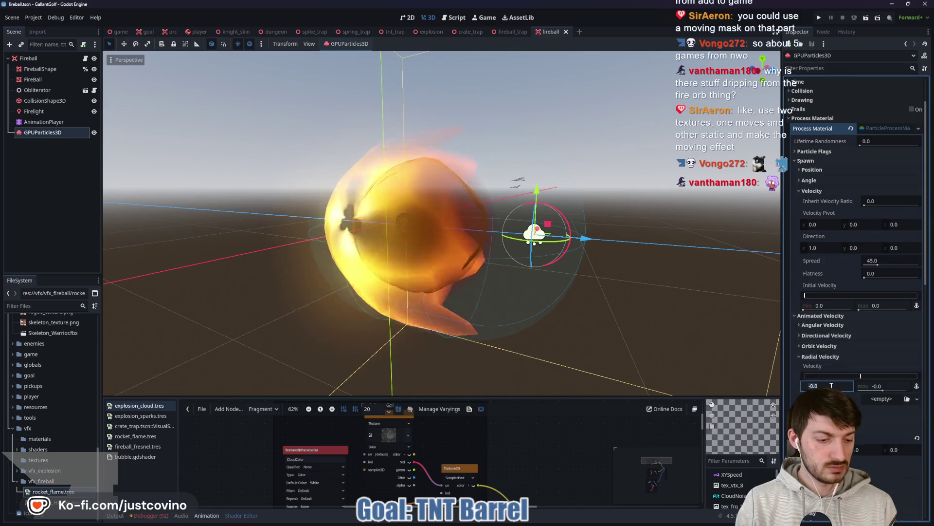
key(Tab)
text(7.5)
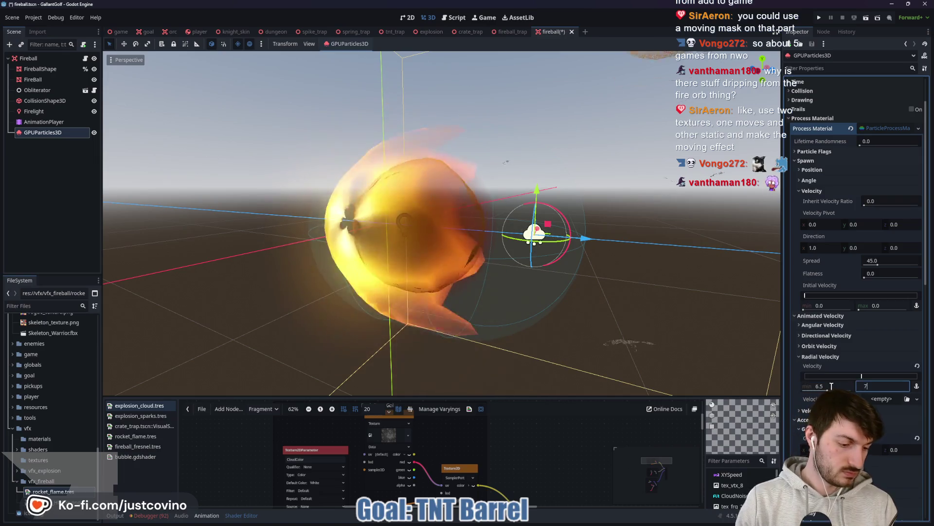
Paste a curve texture into the Velocity Curve slot and check the fireball in the viewport.
click(917, 398)
click(903, 452)
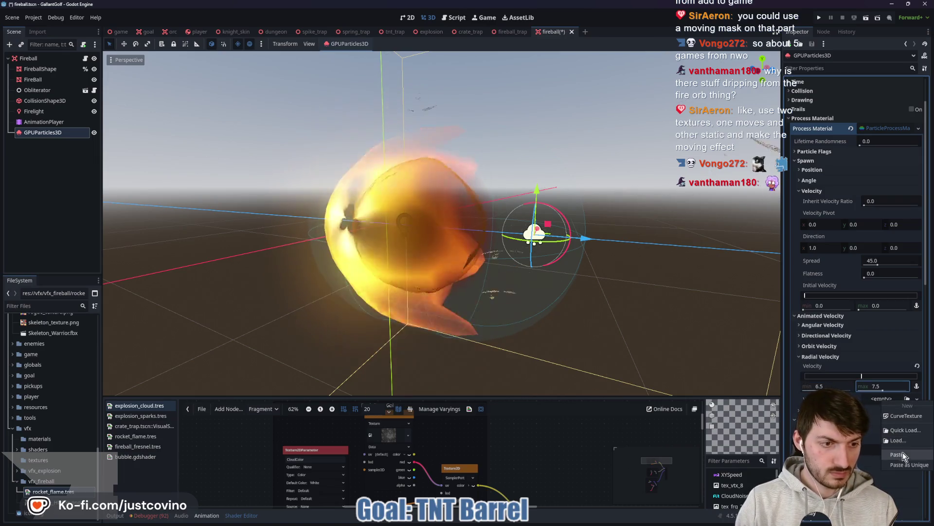
scroll(629, 290, down, 3)
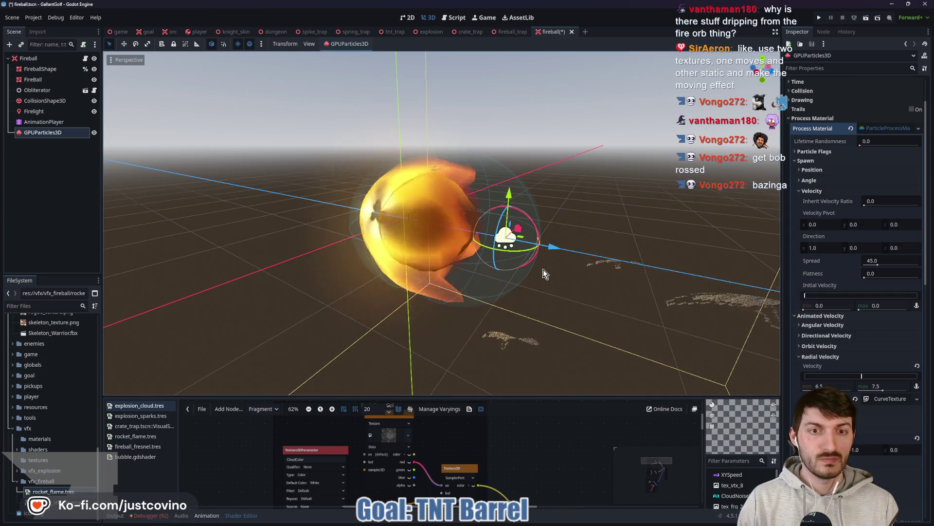
drag(543, 270, 587, 278)
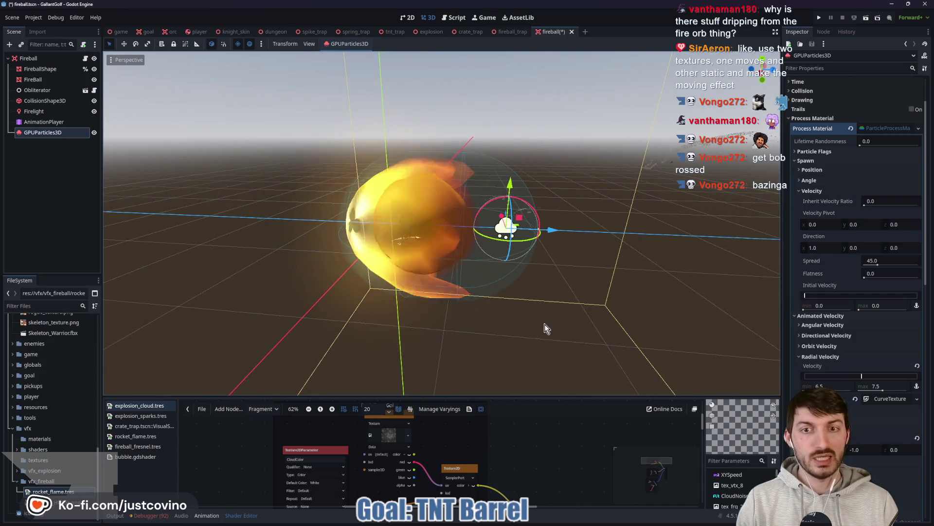
drag(620, 308, 482, 278)
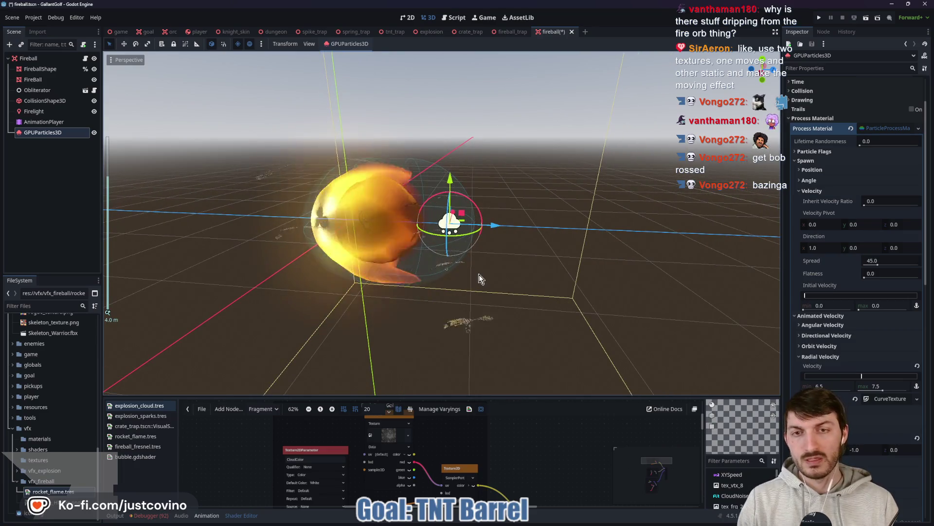
click(824, 247)
text(0)
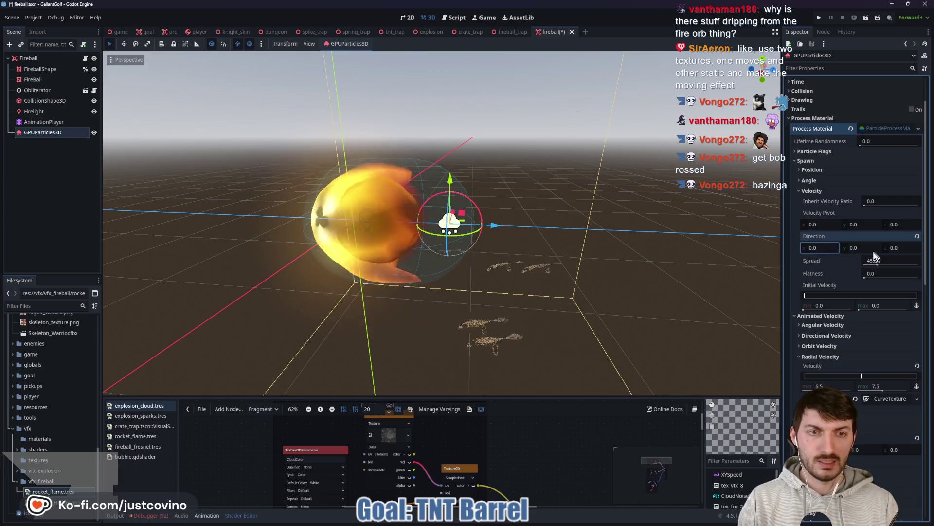
Set the emission direction to (0, 0, 1) and save the fireball scene.
click(905, 248)
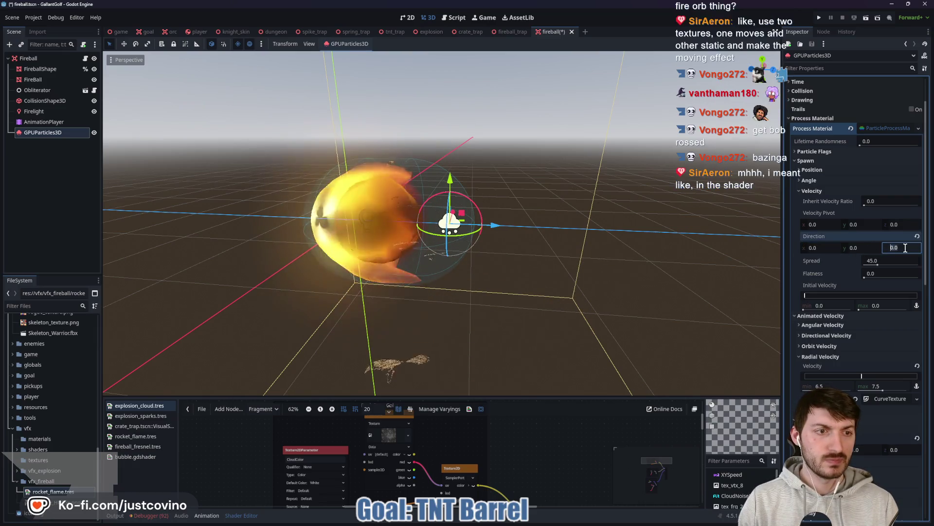
text(1)
key(Return)
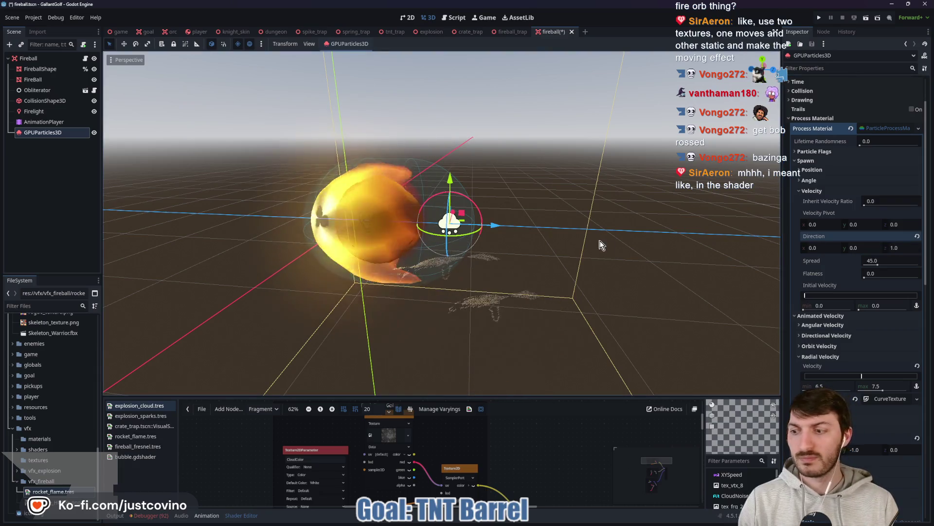
key(ctrl+s)
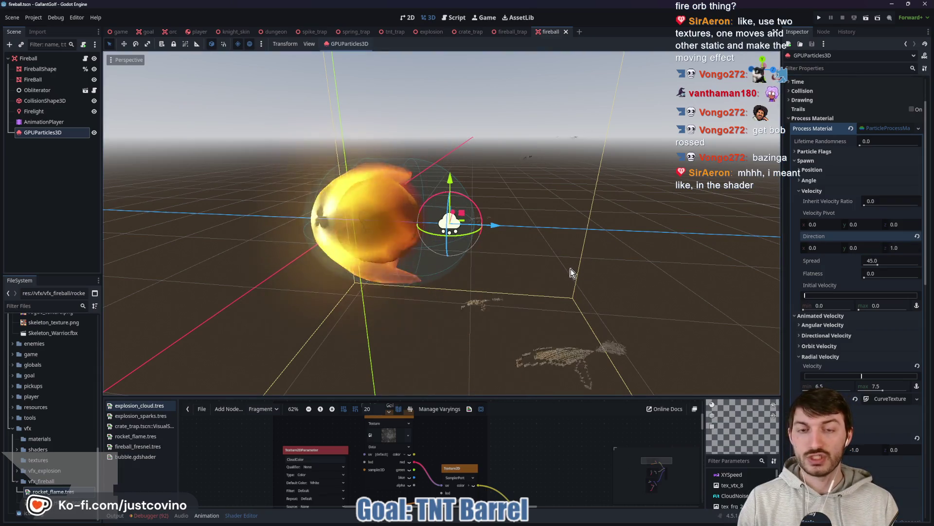
Orbit the view so the z axis runs across, then switch to the explosion scene.
drag(588, 258, 571, 259)
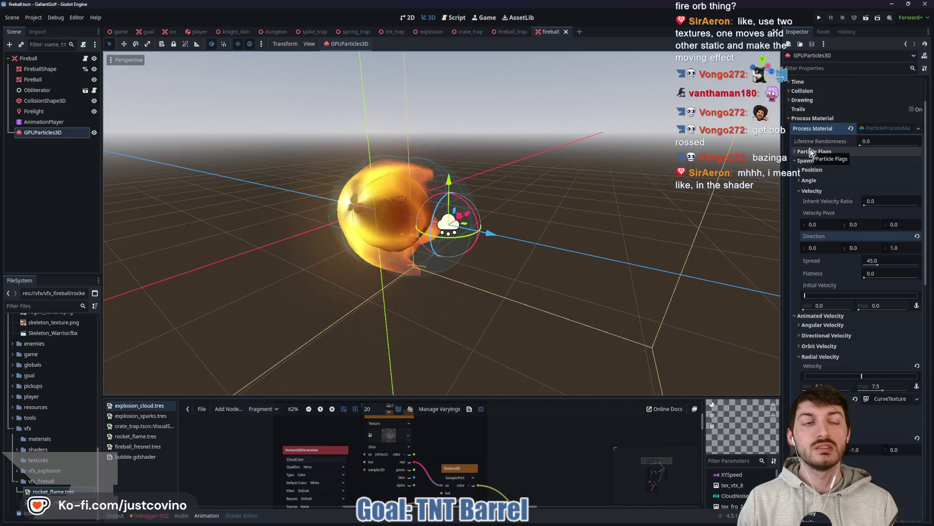
drag(590, 264, 635, 259)
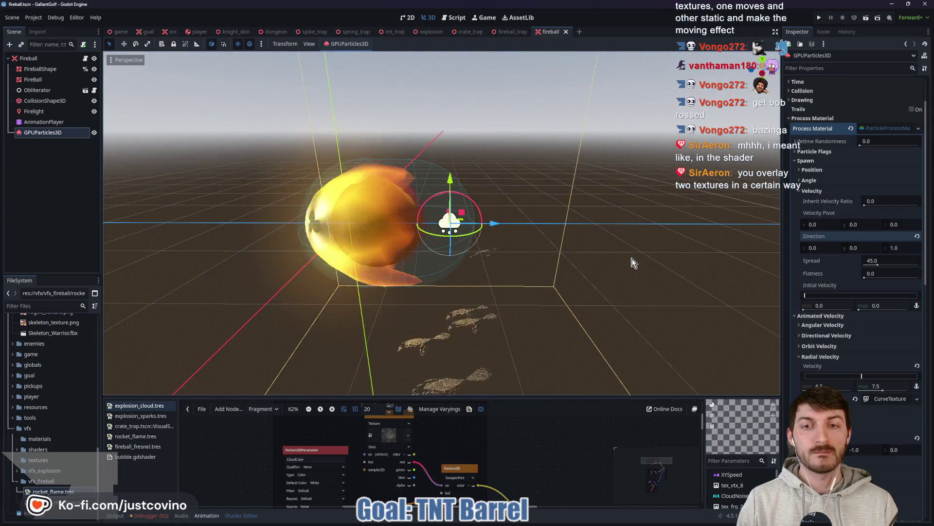
scroll(789, 285, down, 3)
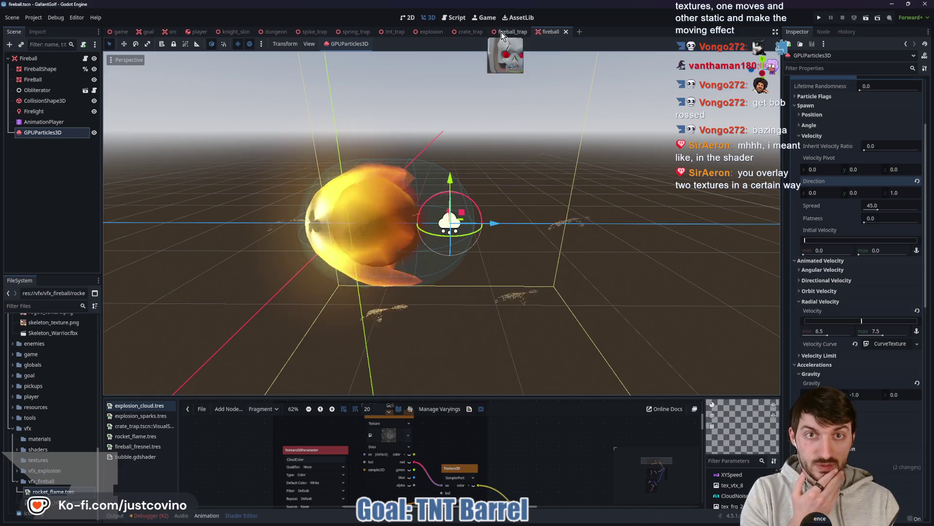
click(428, 32)
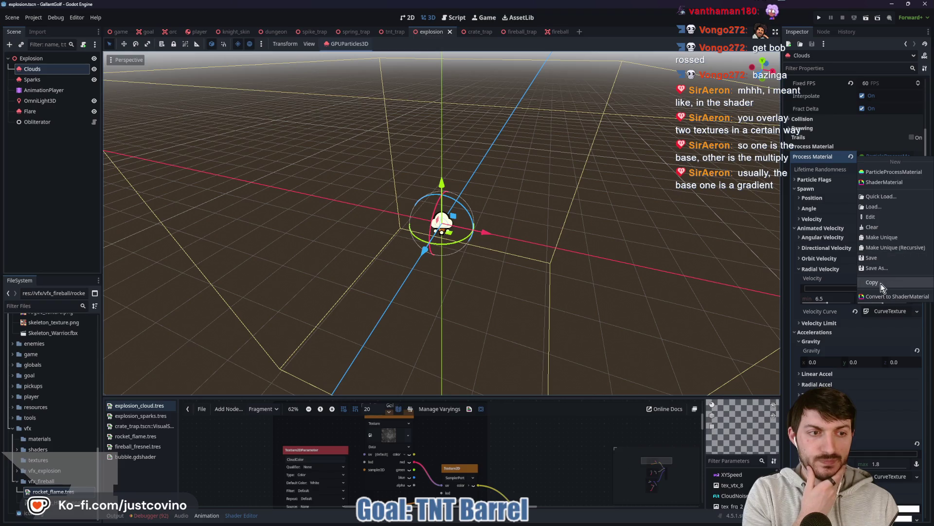
Paste the explosion Clouds process material into the fireball particles as a unique copy.
click(560, 32)
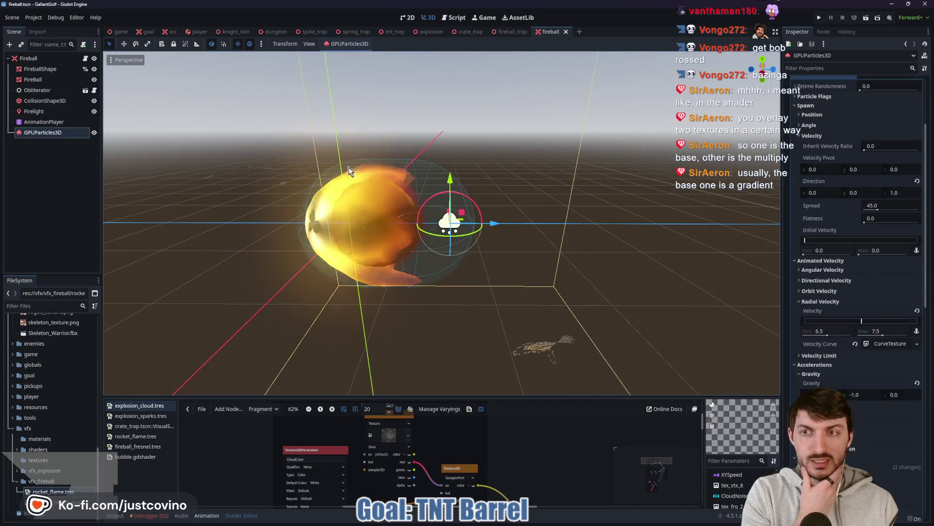
scroll(856, 195, up, 10)
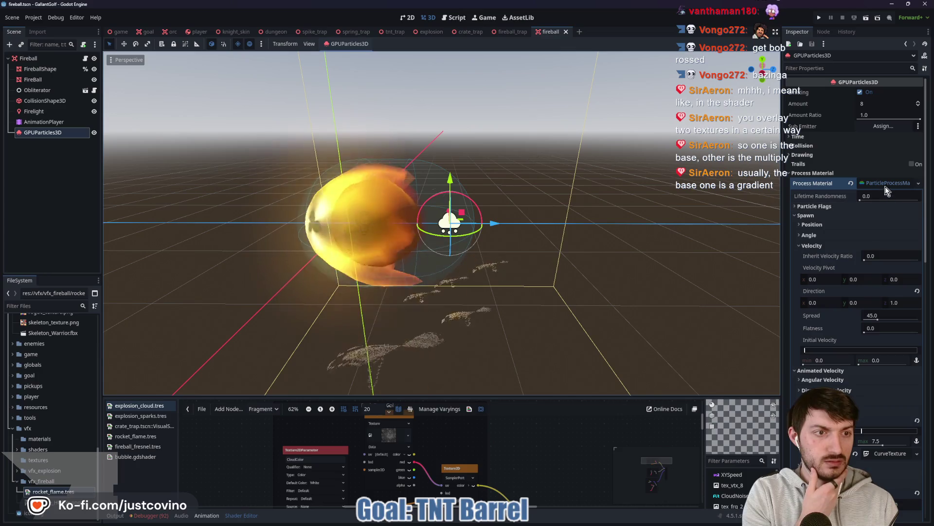
click(869, 184)
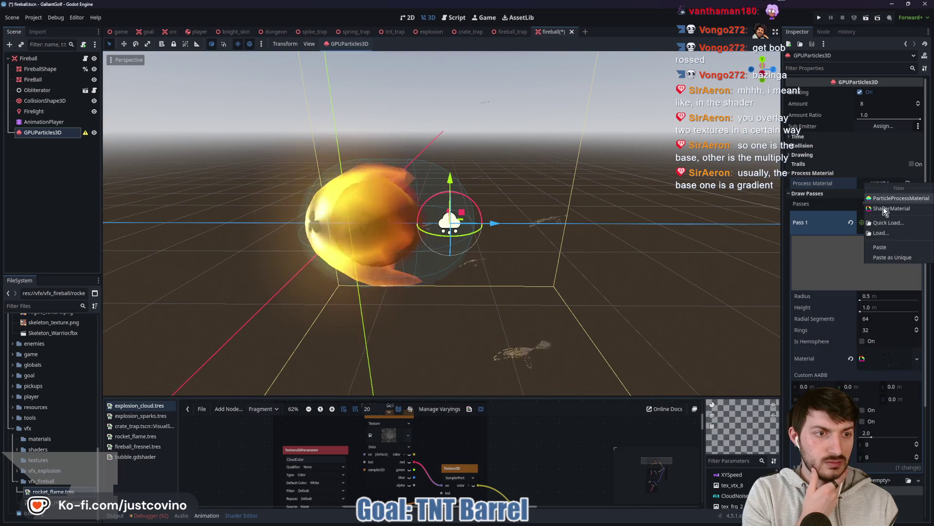
click(900, 257)
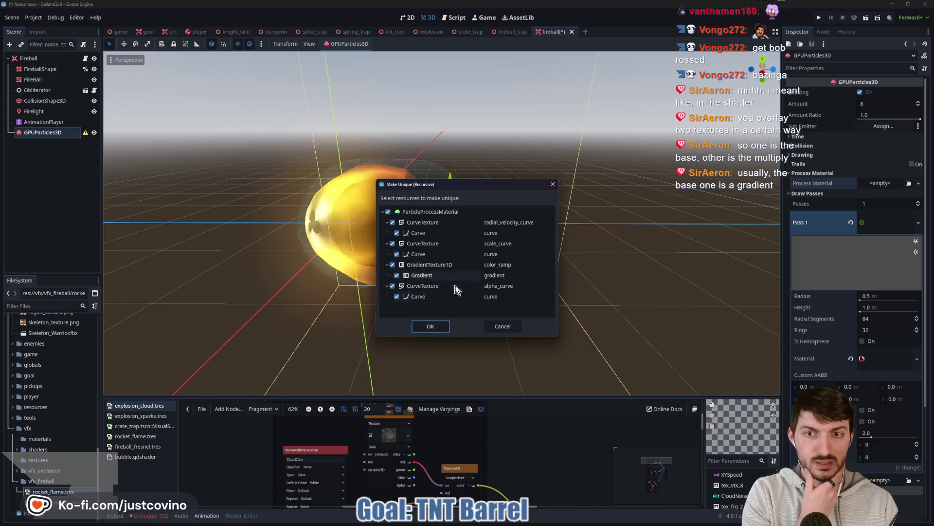
click(428, 327)
scroll(566, 276, down, 2)
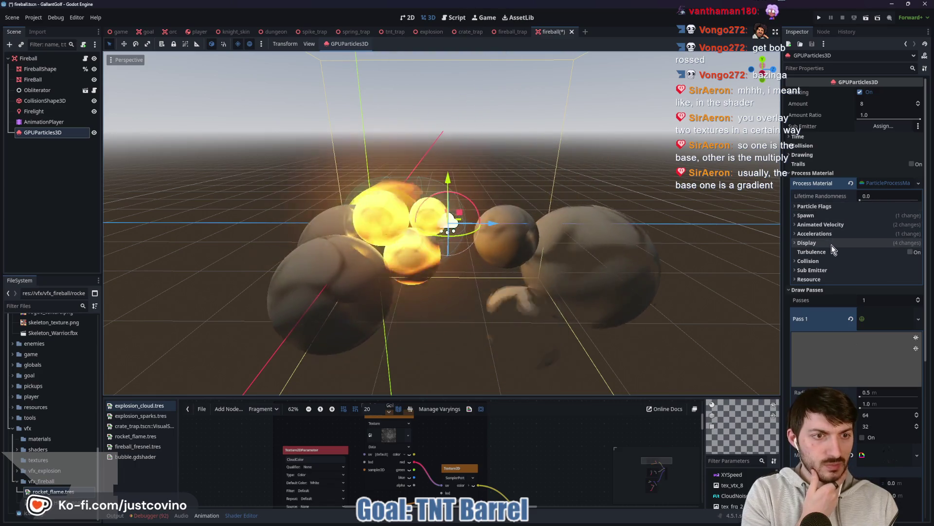
Review the pasted material's Animated Velocity and Radial Velocity settings.
click(828, 243)
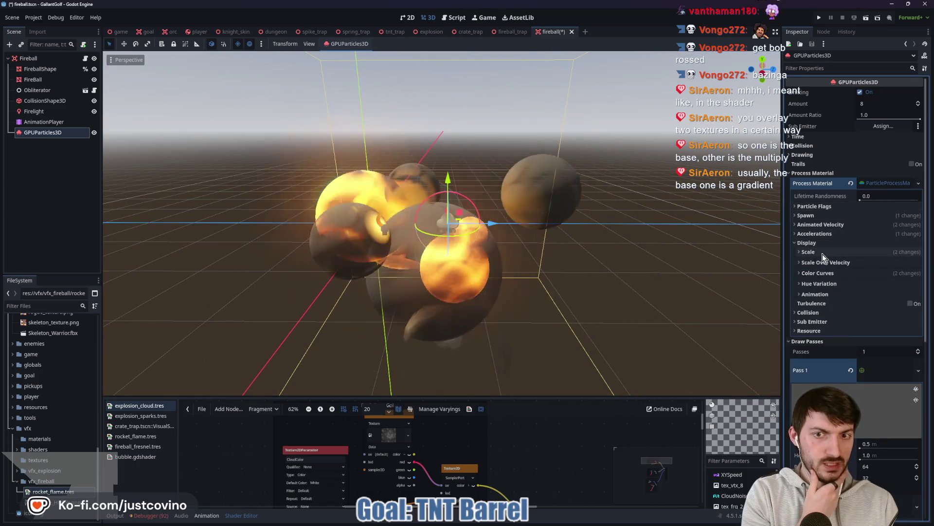
click(807, 243)
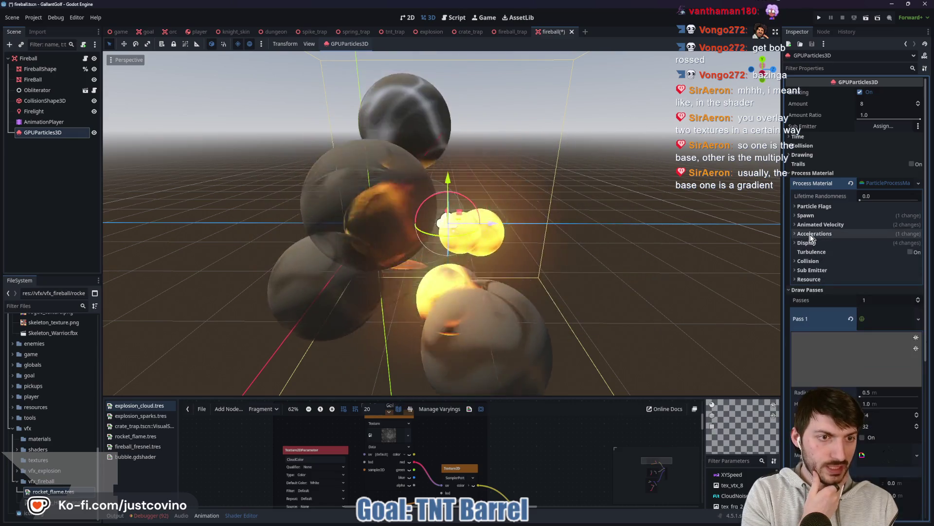
click(811, 225)
click(821, 265)
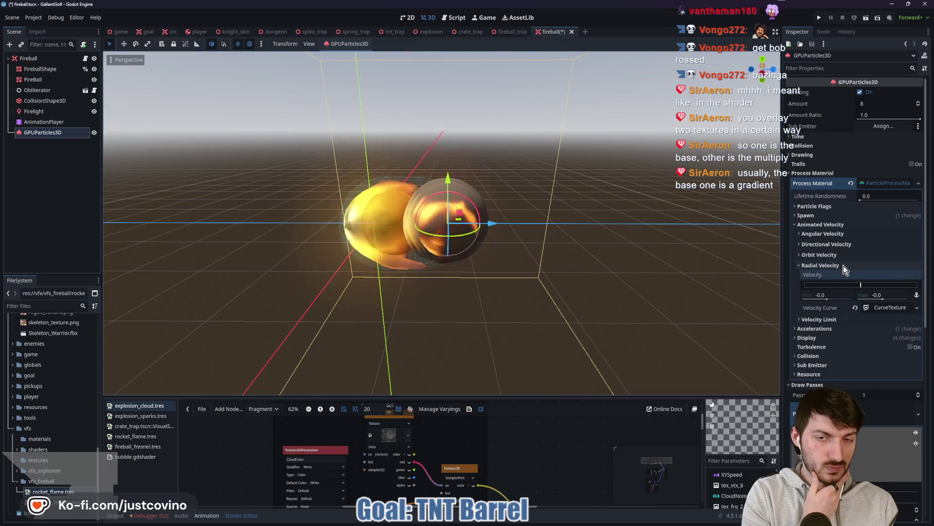
click(817, 266)
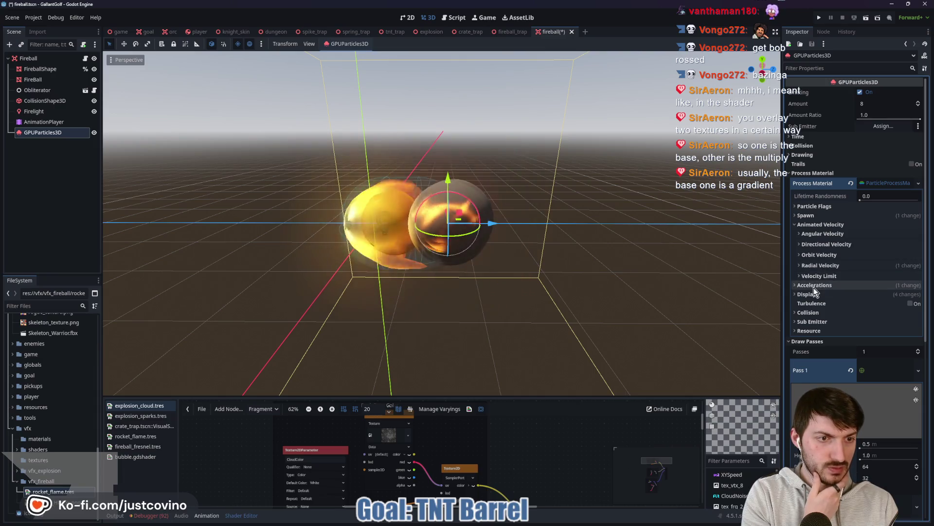
Set the pasted material's gravity Y to -1.0 and expand the Display scale settings.
click(813, 286)
click(827, 294)
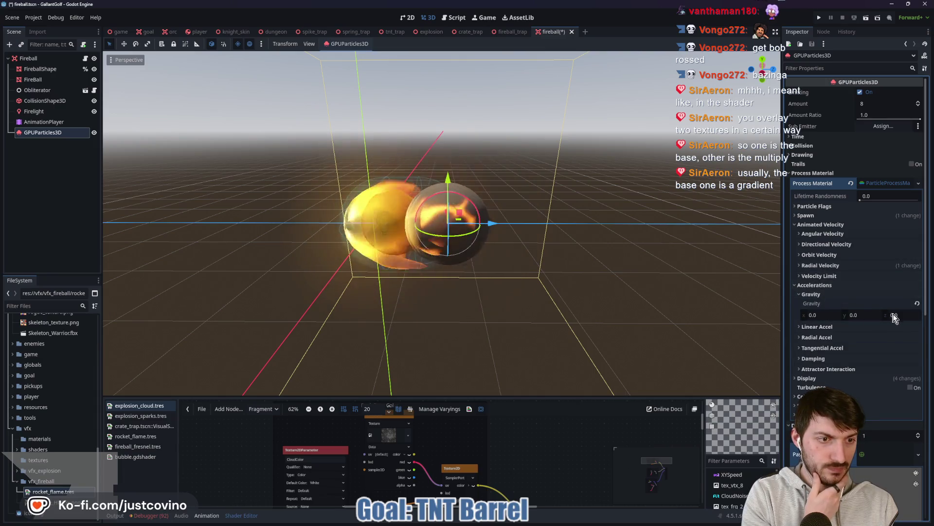
click(864, 315)
text(-1)
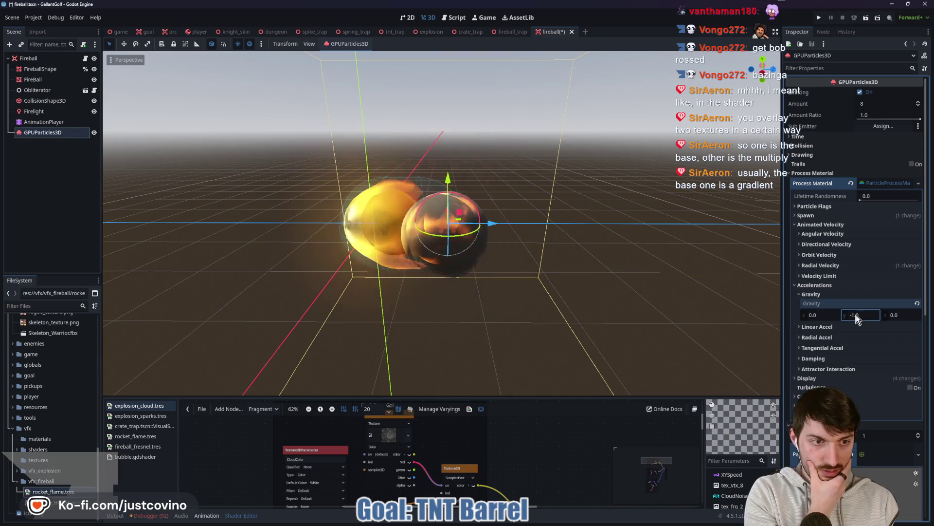
click(807, 294)
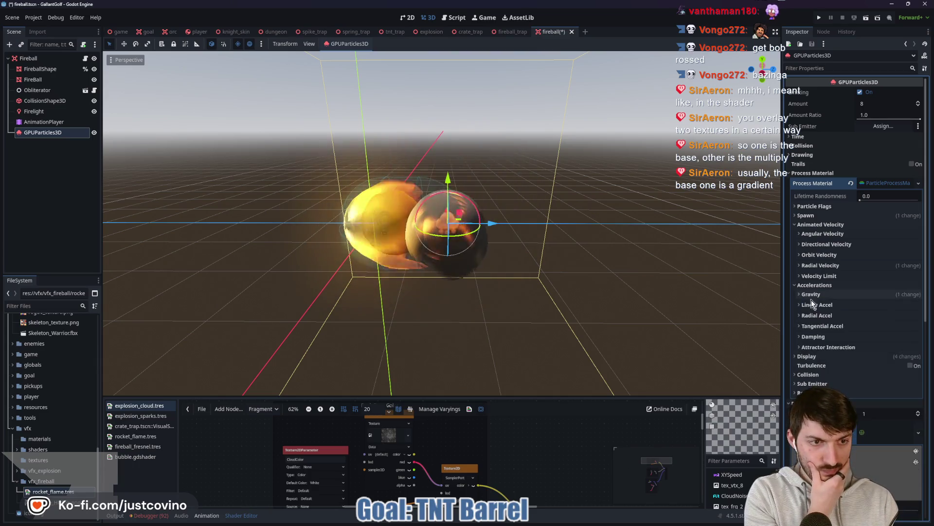
click(813, 360)
scroll(848, 352, down, 2)
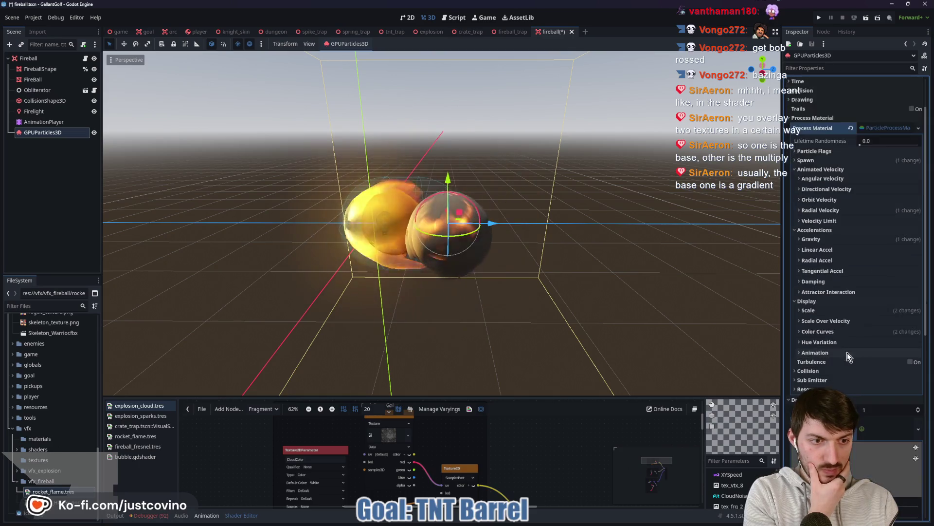
click(808, 310)
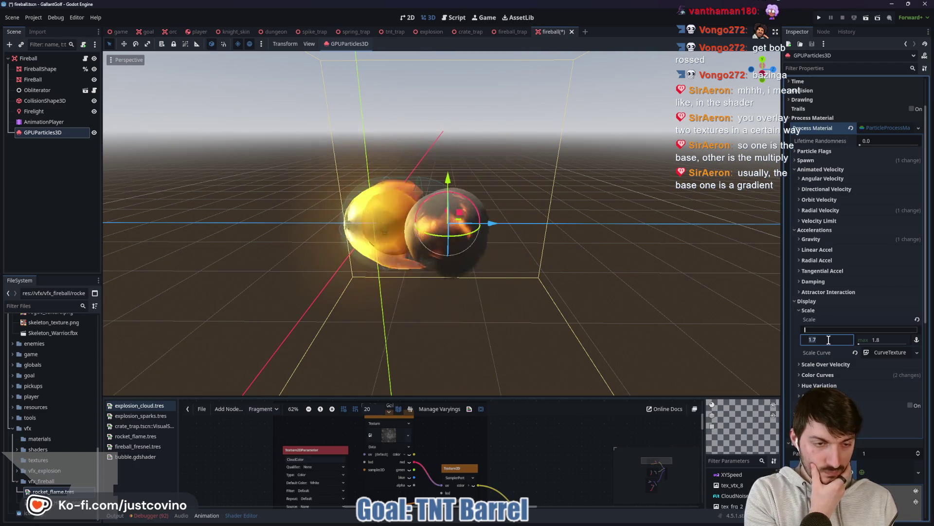
Set the particles' maximum scale to 1.1 and save the fireball scene.
text(1)
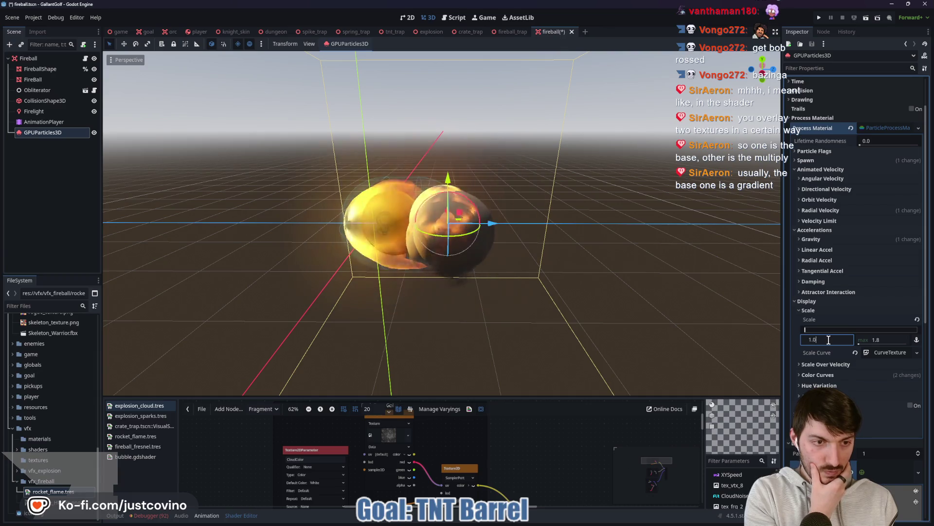
click(884, 339)
text(1.1)
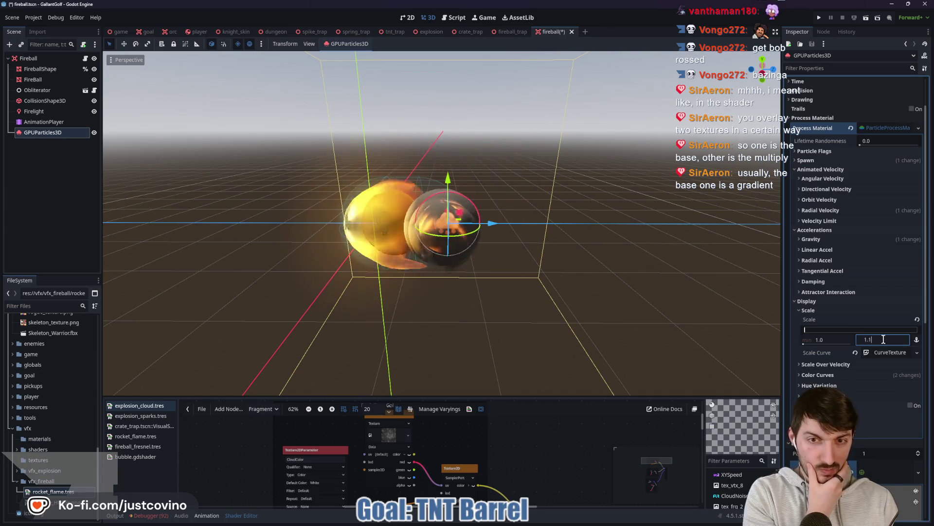
key(Return)
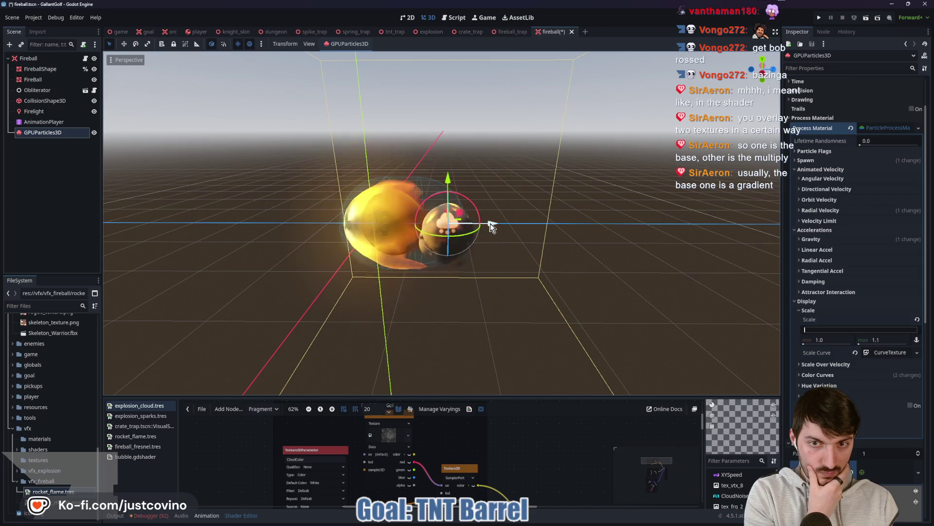
key(ctrl+s)
Set the particle Amount to 12 and save the scene.
scroll(869, 225, up, 2)
click(877, 103)
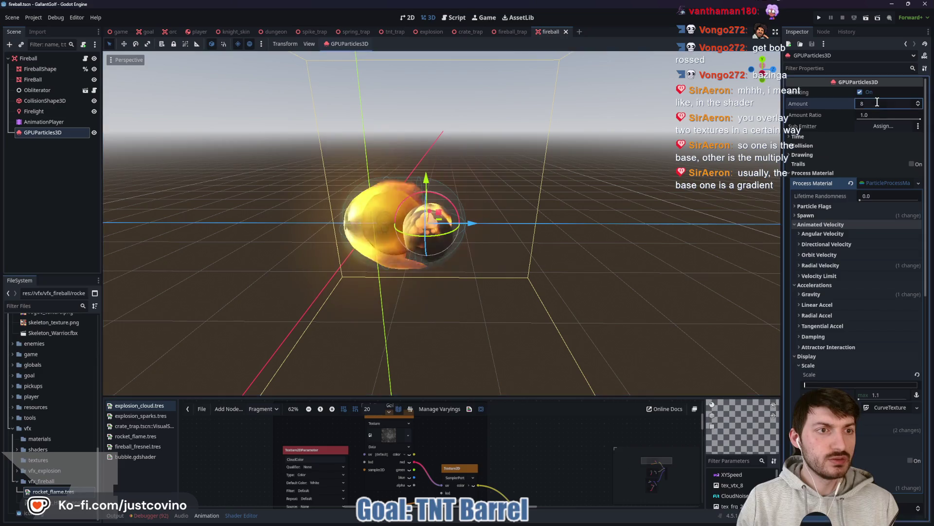
text(12)
key(Return)
key(ctrl+s)
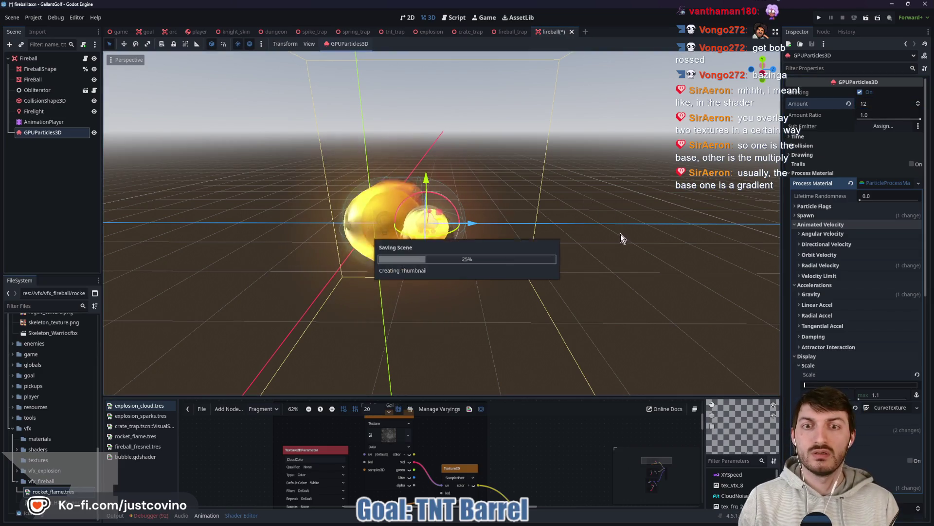
Raise the particle Amount to 24 and run the project.
mouse_move(620, 228)
mouse_down()
mouse_move(517, 241)
mouse_move(599, 229)
mouse_up()
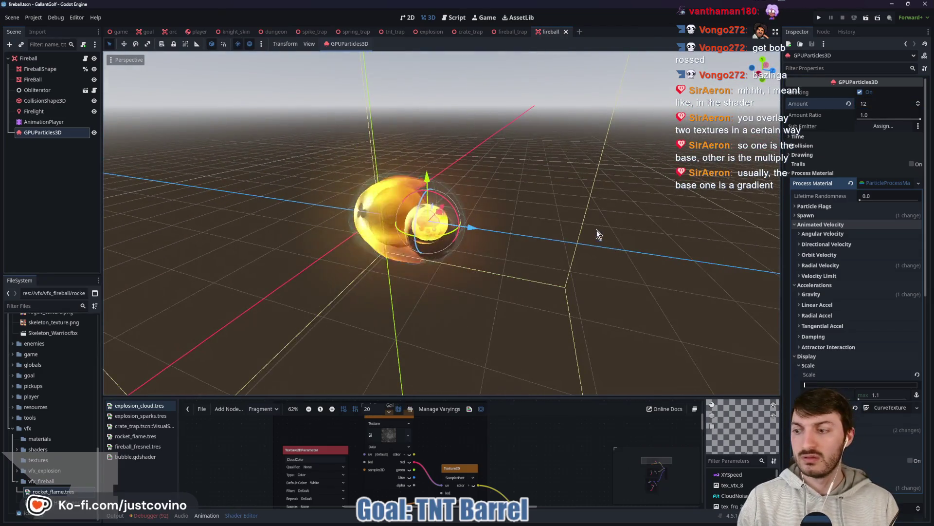
click(873, 104)
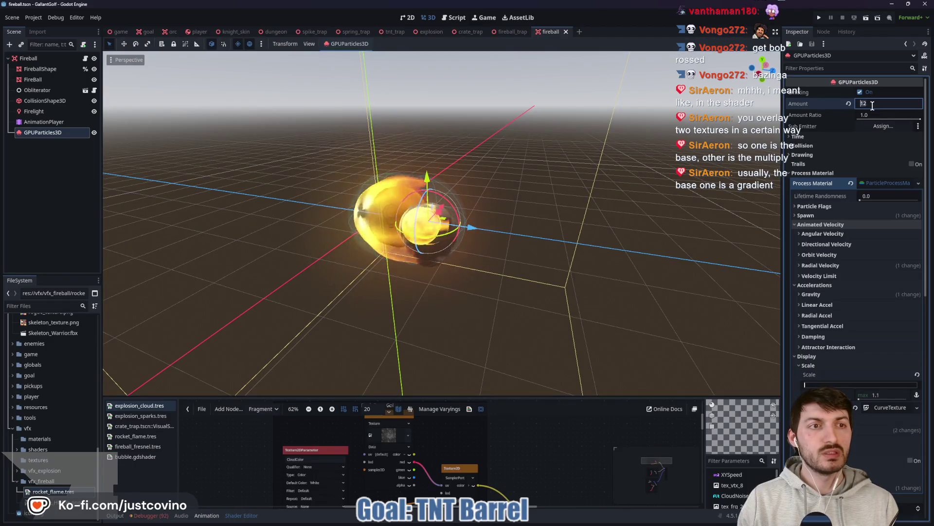
text(24)
key(Return)
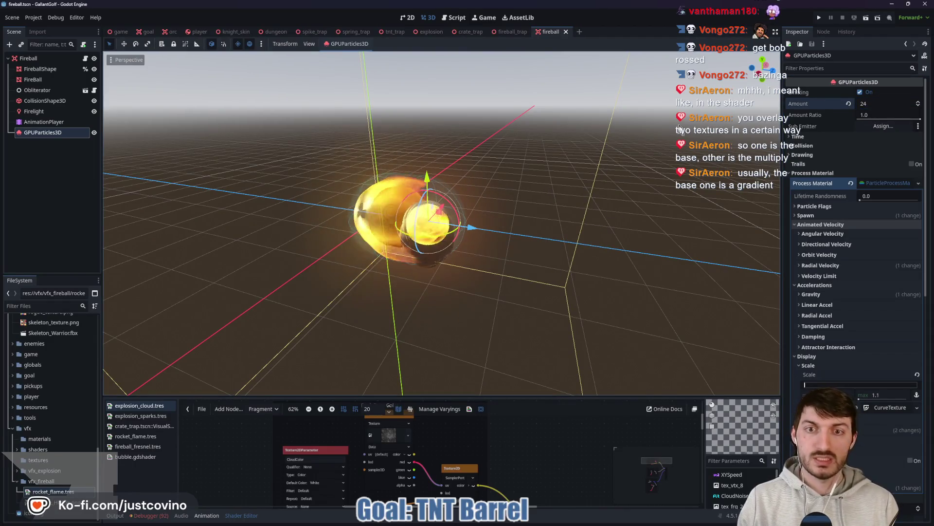
click(820, 18)
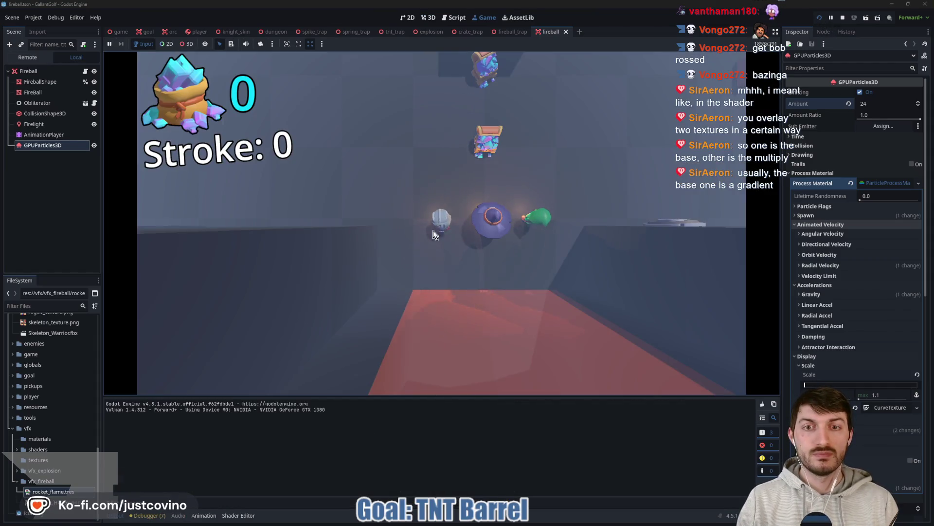
Take six shots in the running game, then stop it.
click(433, 230)
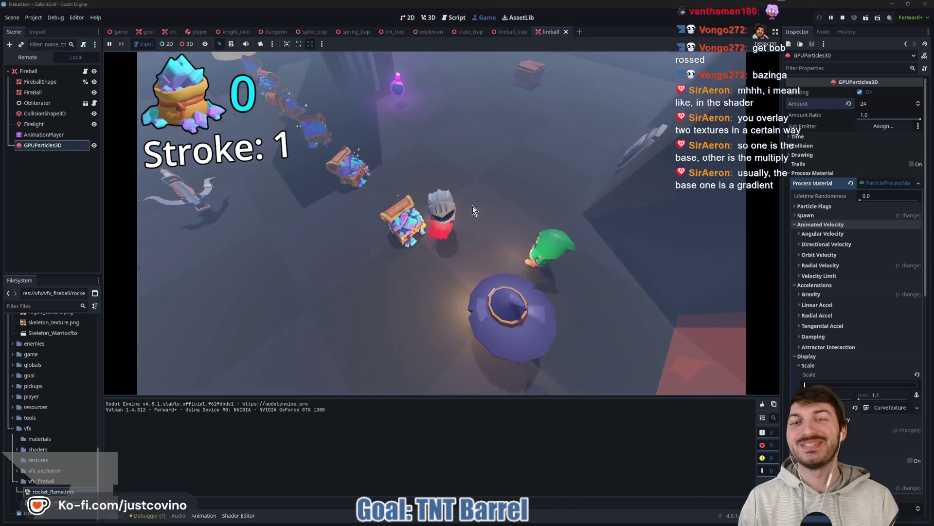
click(450, 222)
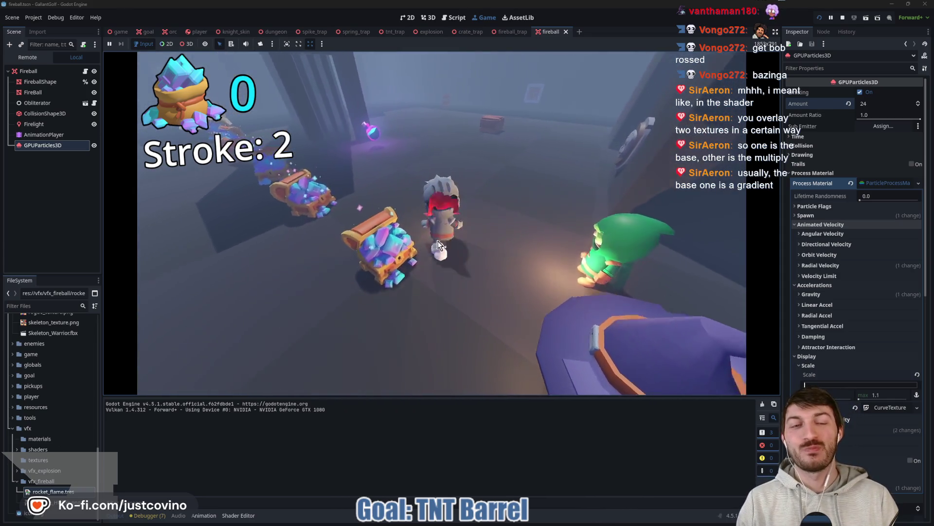
click(424, 240)
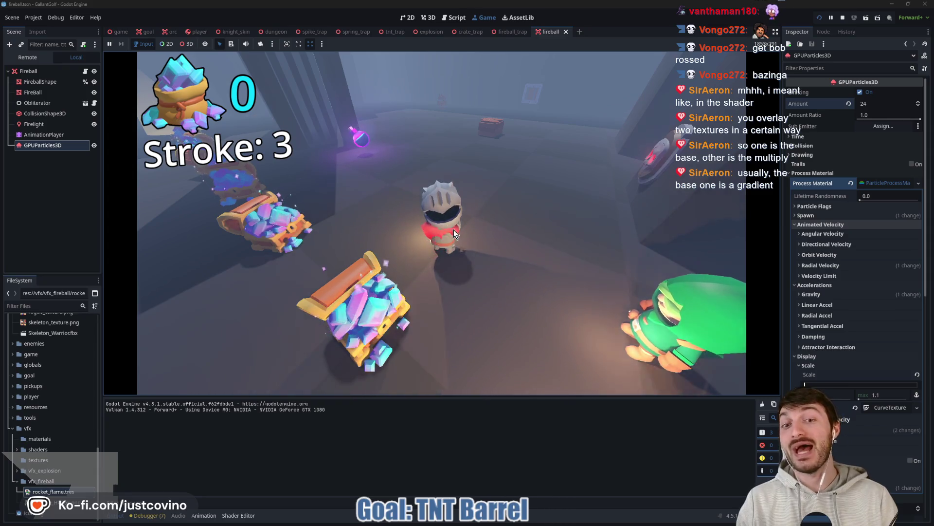
click(422, 242)
click(439, 230)
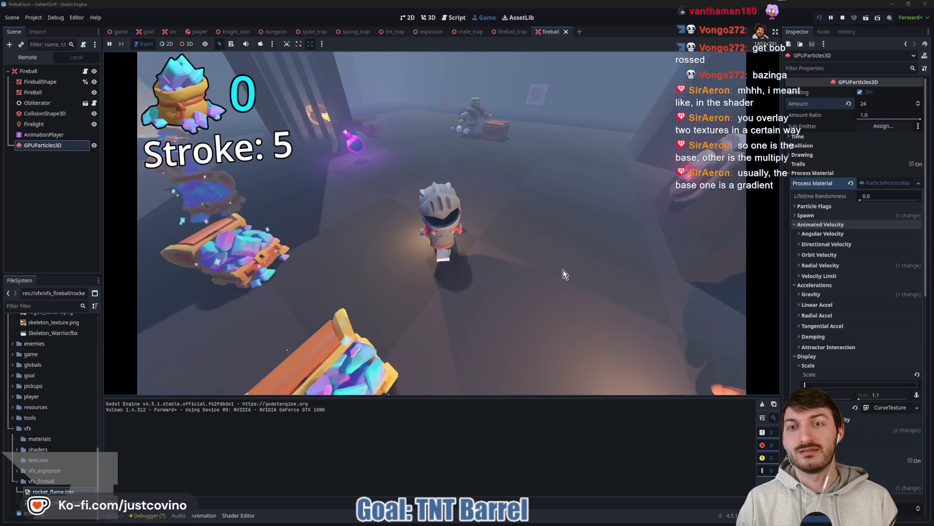
click(468, 216)
key(F8)
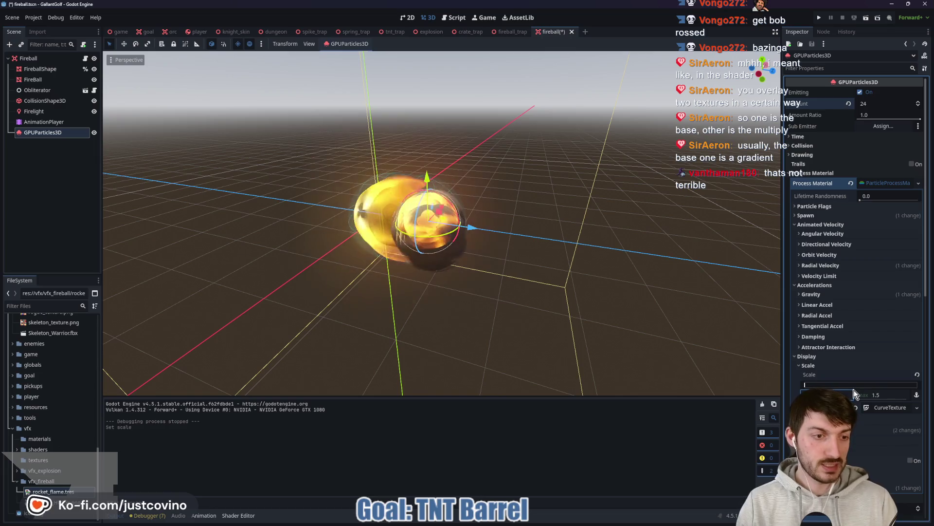
Set the particles' maximum scale to 1.6, save, and run the project again.
click(879, 394)
text(1.51.6)
key(Return)
key(ctrl+s)
key(F5)
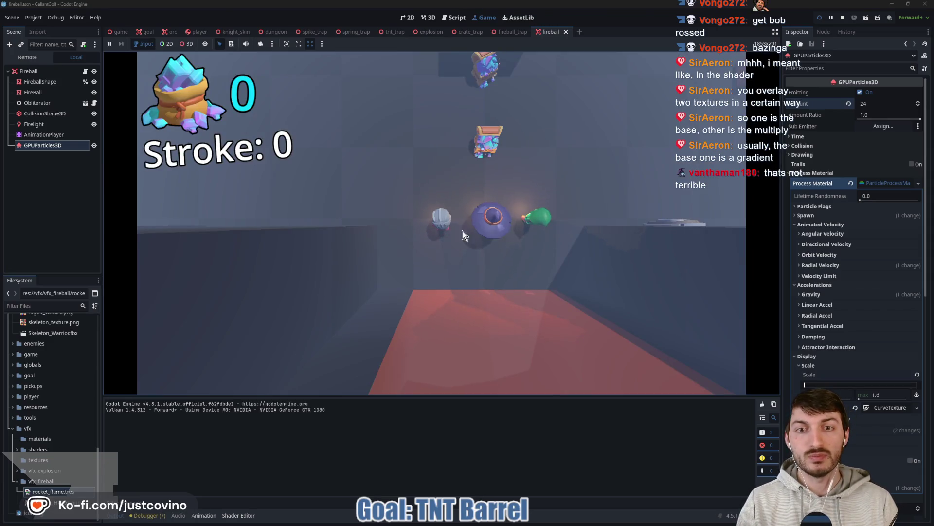
Launch the ball once, stop the game, and select the SmokeTrail particles node.
drag(462, 235, 383, 271)
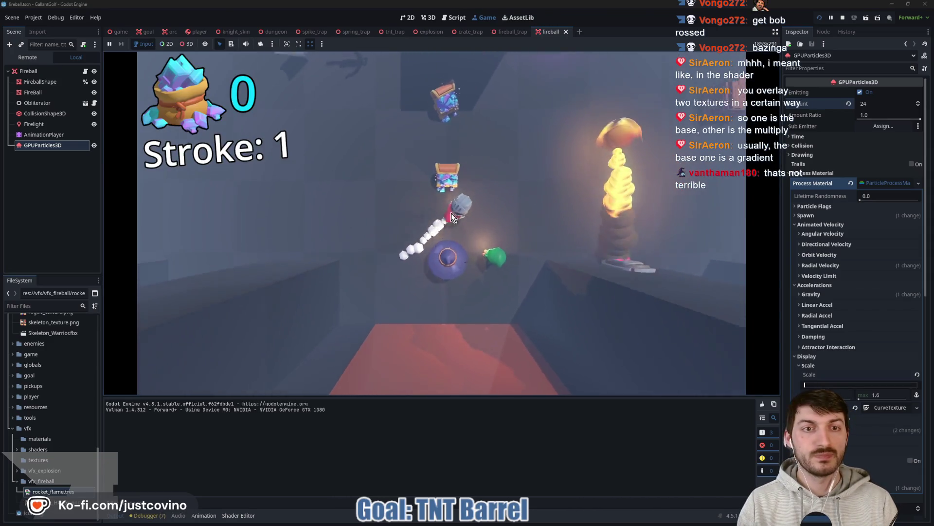
click(844, 18)
click(35, 132)
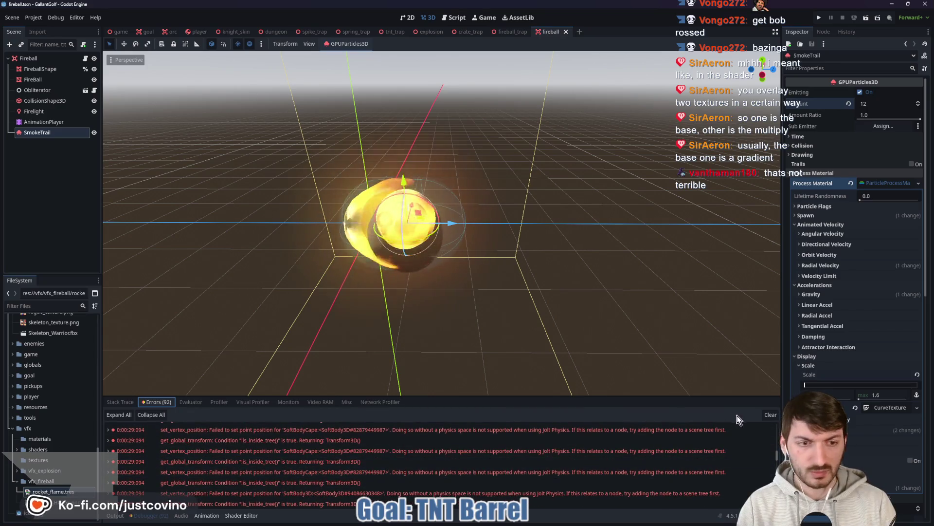
Clear the Errors list and bring up GitHub Desktop.
click(770, 414)
mouse_move(572, 511)
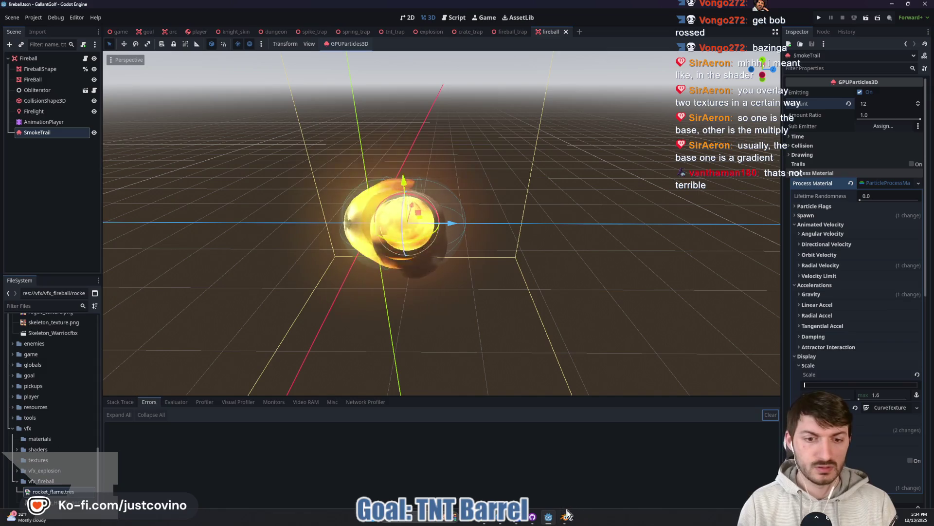
click(532, 516)
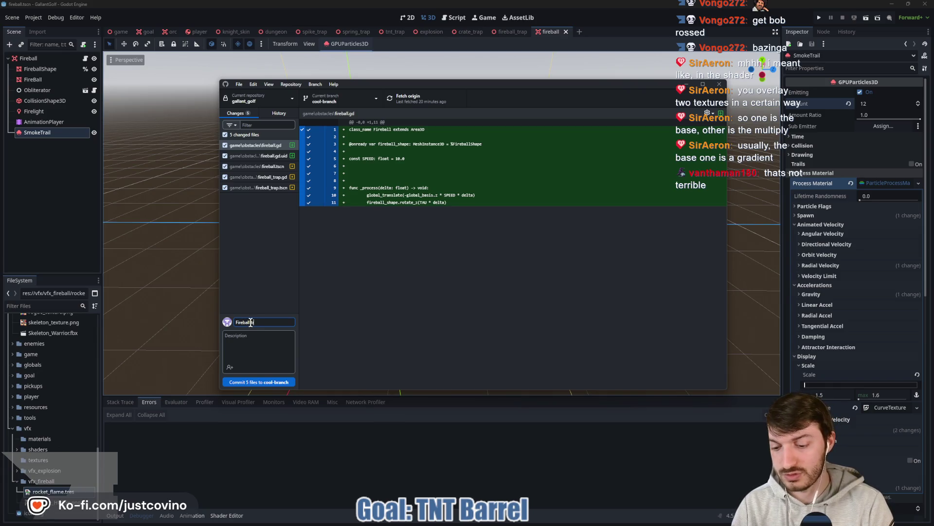
Commit the five files to cool-branch as 'Fireball trail added', push to origin, and return to Godot.
click(269, 383)
click(604, 184)
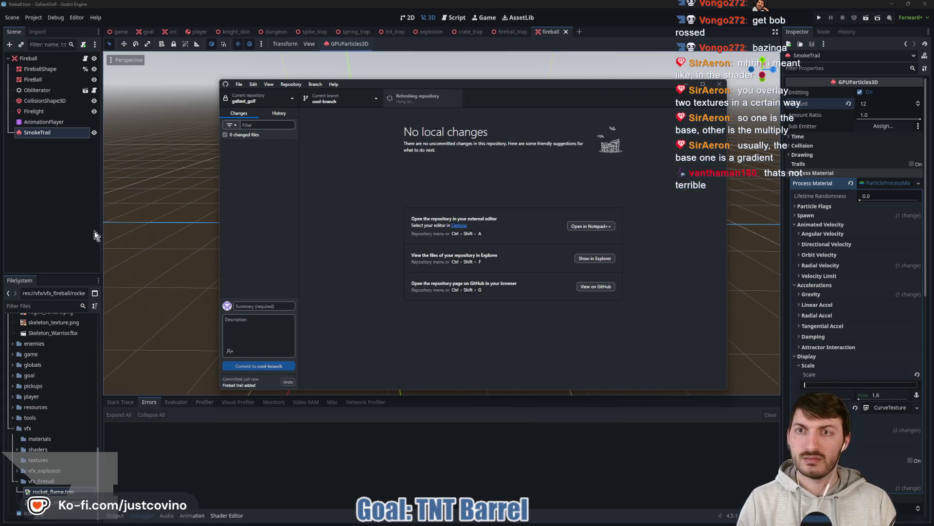
click(249, 225)
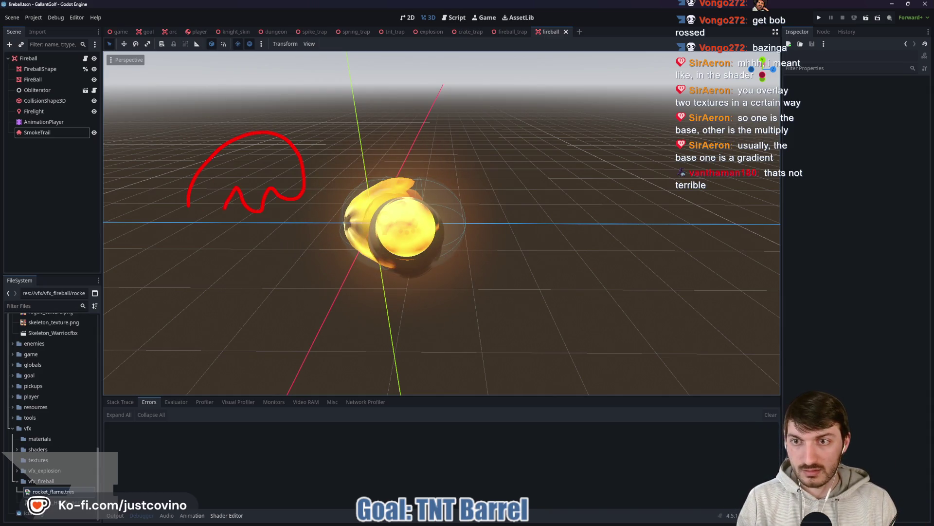
Clear the sketch over the viewport and show fireball.gd in the Script workspace (Ctrl+F3).
mouse_move(281, 166)
mouse_down()
mouse_move(278, 184)
mouse_move(284, 177)
mouse_up()
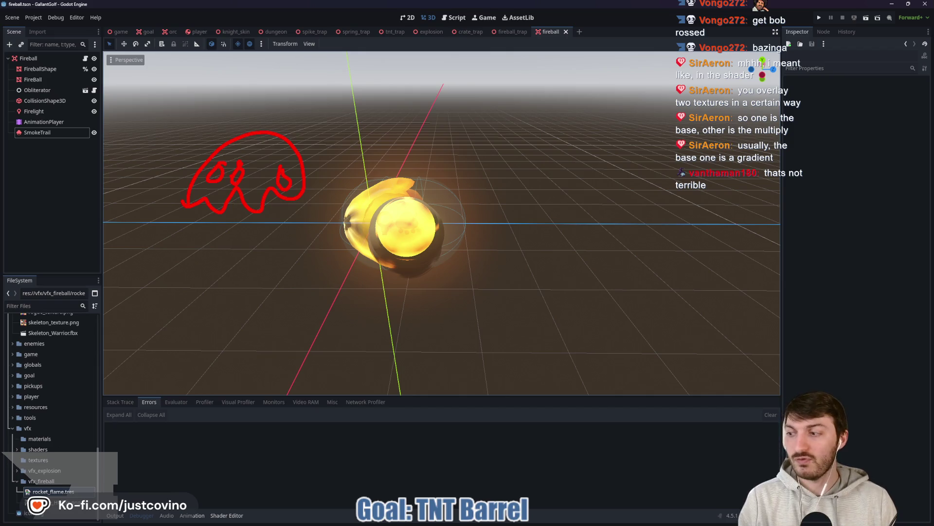
key(Escape)
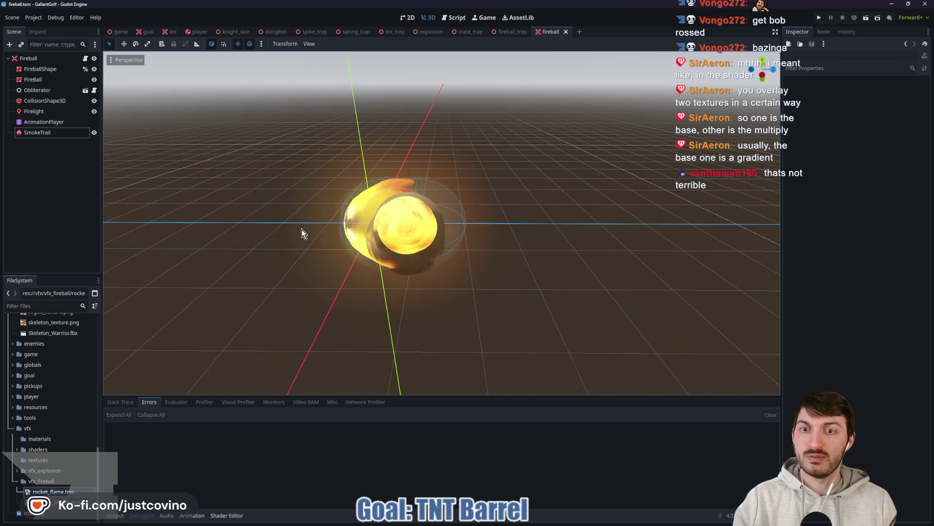
key(ctrl+F3)
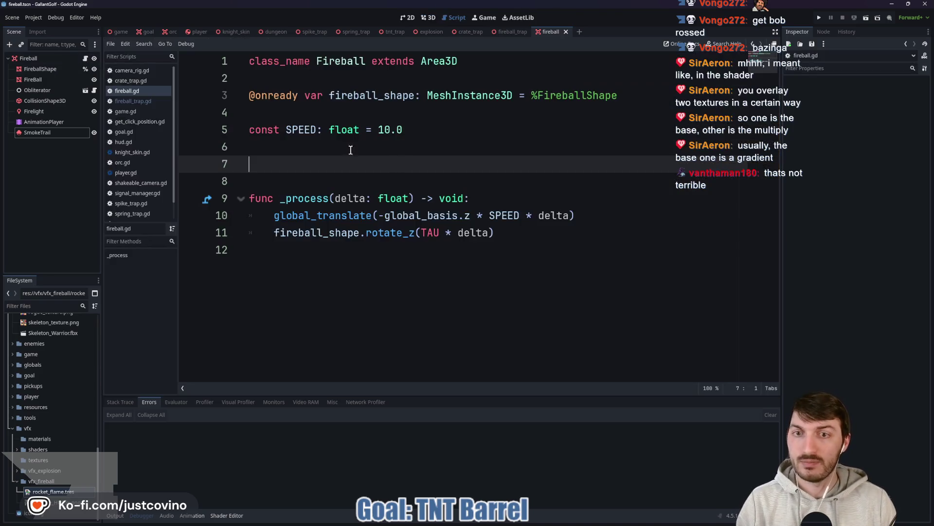
In fireball_trap.gd, change tween_interval on line 34 from 1.0 to 2.0.
click(511, 31)
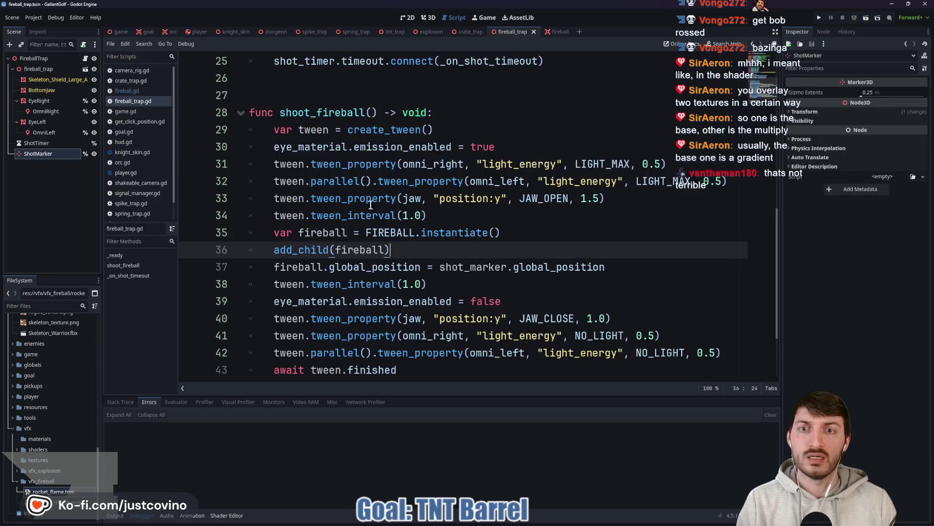
click(407, 215)
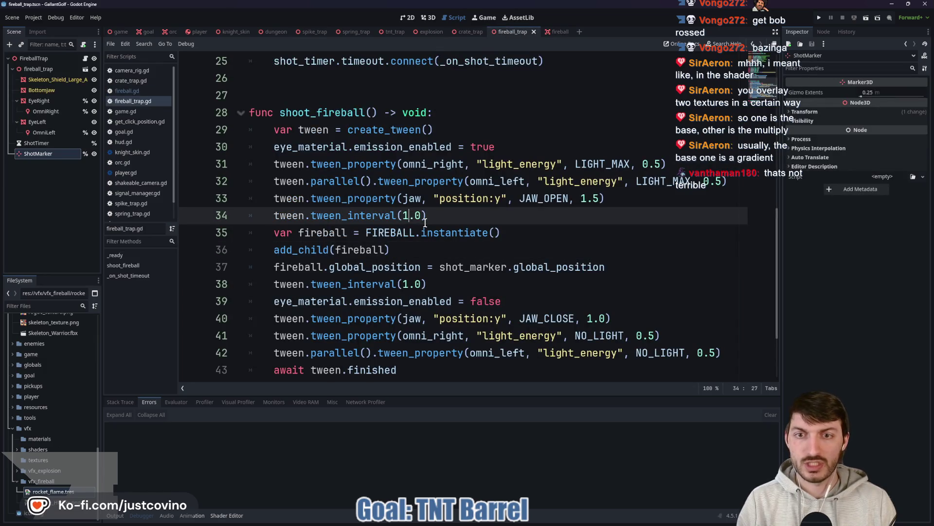
key(BackSpace)
text(2)
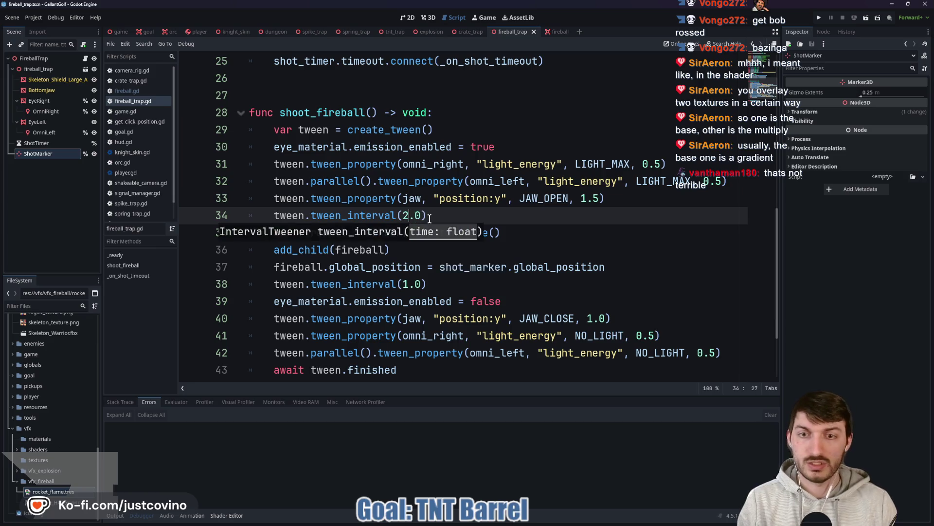
click(489, 209)
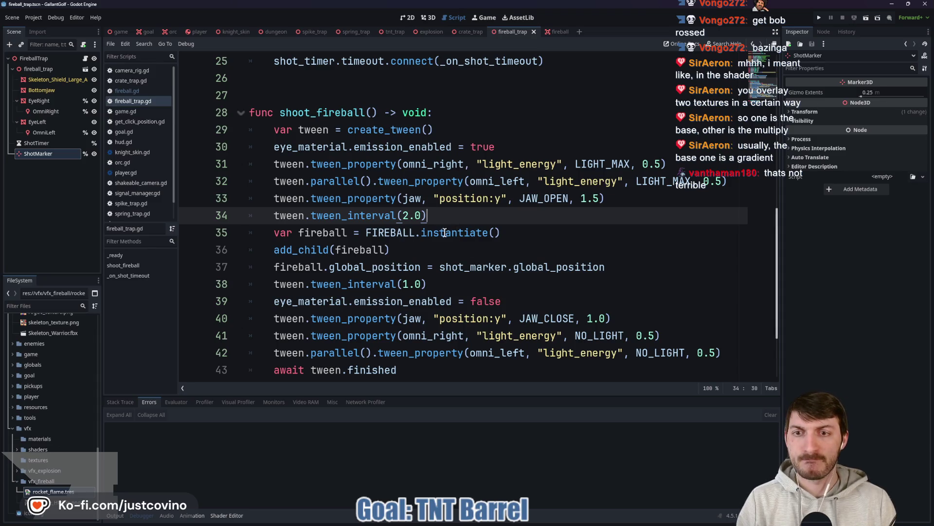
Add blank lines below shoot_fireball and start a new launch function declaration at line 45.
scroll(444, 232, down, 2)
click(315, 292)
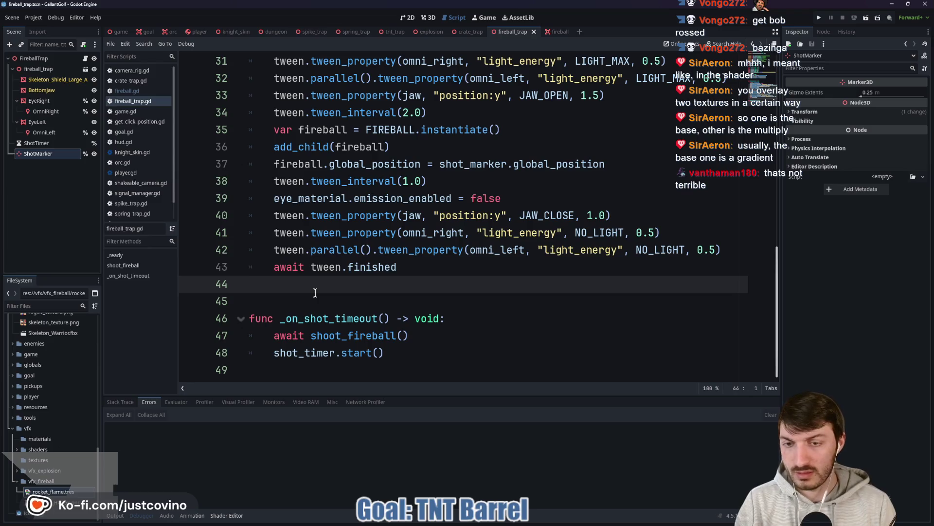
key(Return)
key(Return)
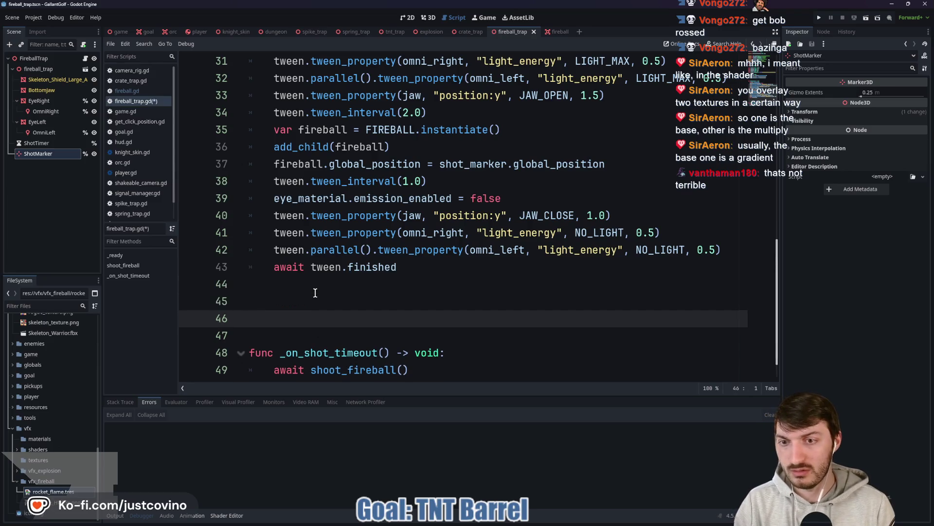
key(Up)
text(func)
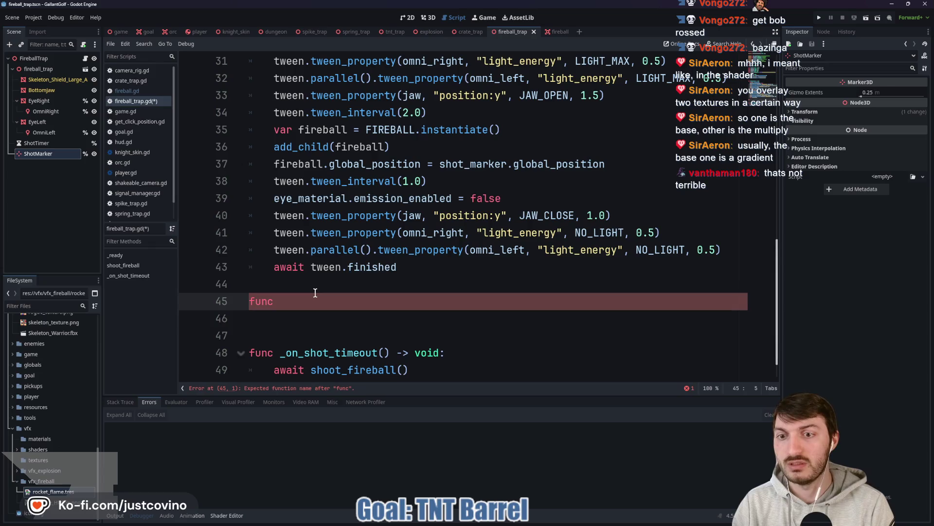
text( shoot_fire)
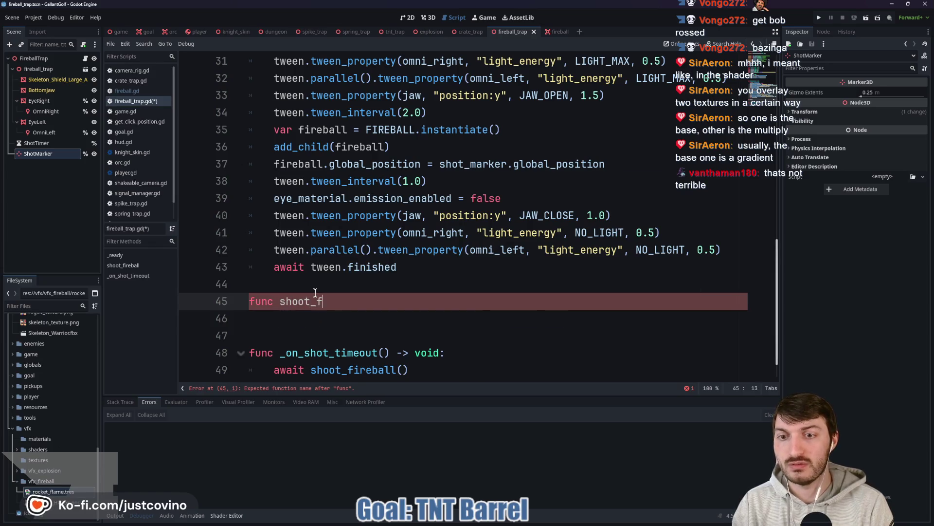
text(ball)
scroll(320, 281, up, 2)
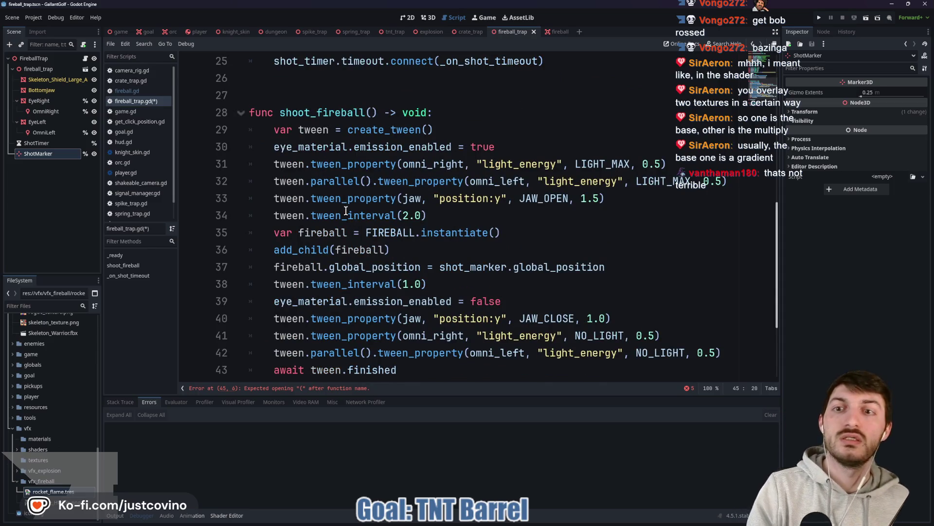
scroll(360, 217, down, 3)
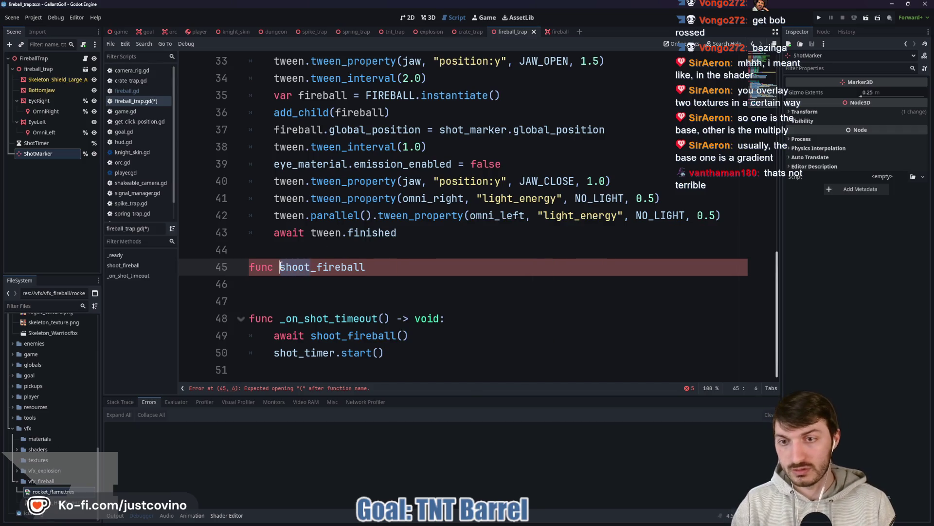
text(launch)
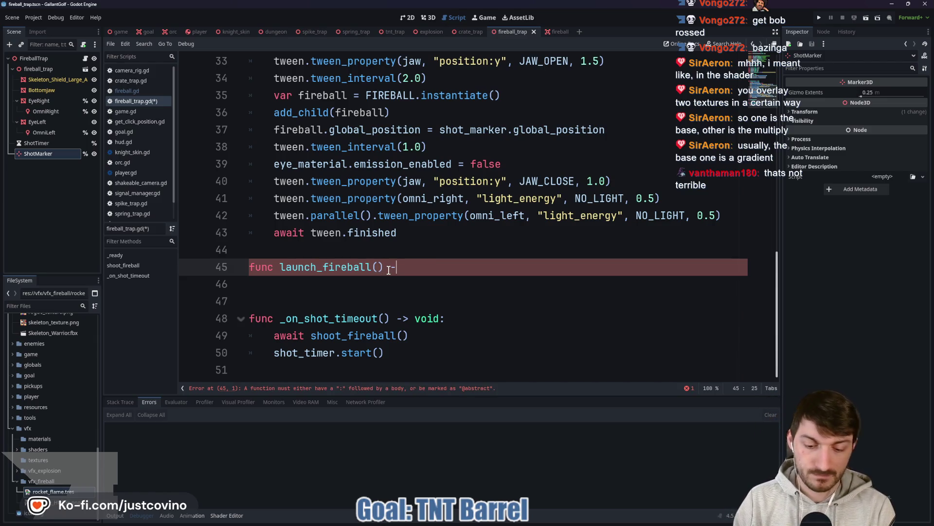
Finish the launch_fireball() -> void: header, and replace spawning lines 35–37 with a launch_fireball() call.
text(void:)
key(Return)
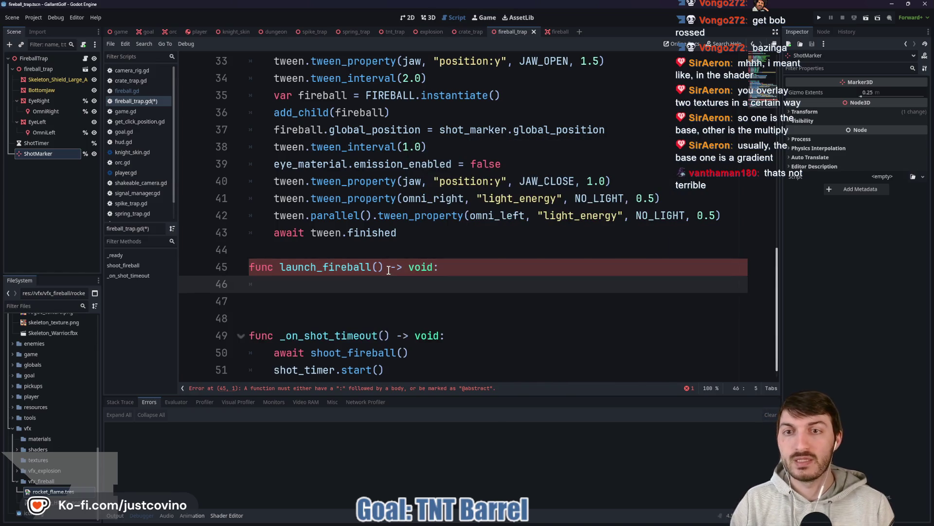
mouse_move(604, 130)
mouse_down()
mouse_move(250, 114)
mouse_move(222, 95)
mouse_up()
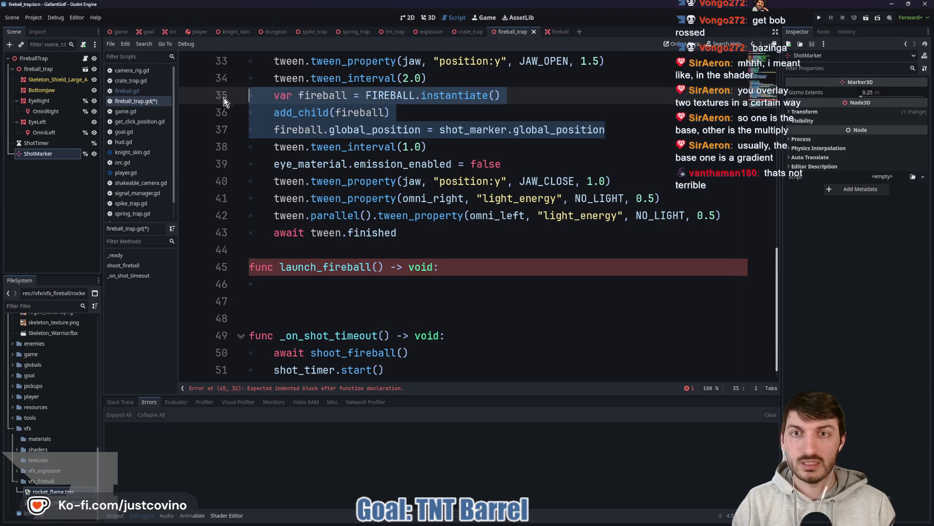
key(ctrl+x)
text(lau)
key(Return)
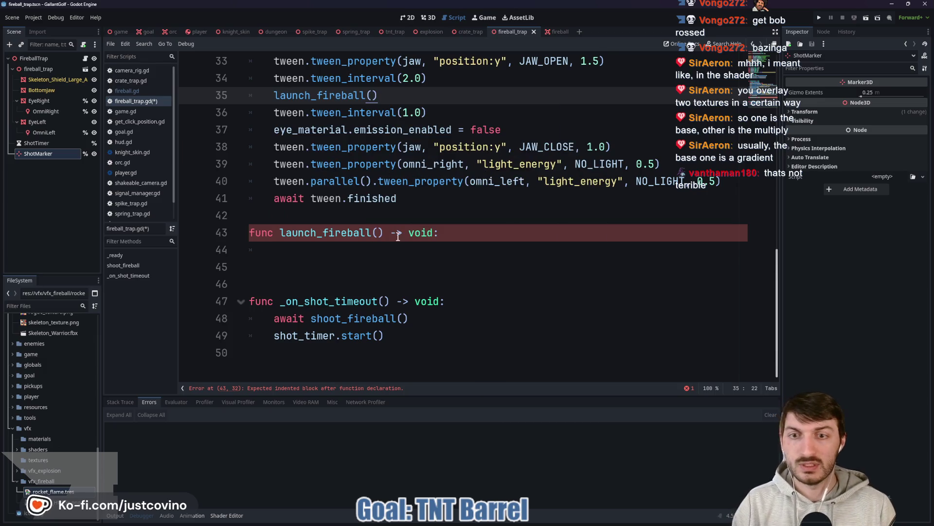
Paste the fireball spawning lines into launch_fireball and fix the var fireball indentation.
click(344, 251)
key(ctrl+v)
click(299, 251)
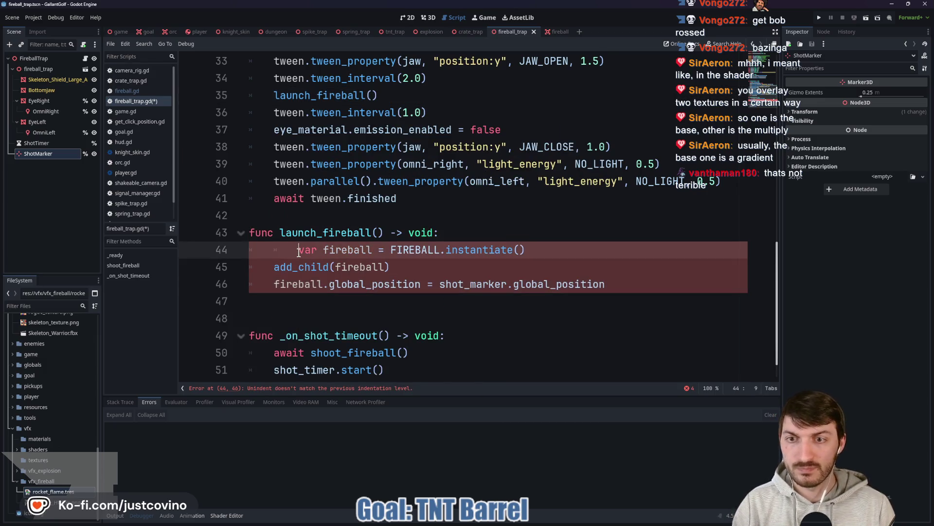
key(BackSpace)
Add a var tween = create_tween() line to launch_fireball, then delete it again.
click(472, 235)
key(Return)
text(var tween = creat)
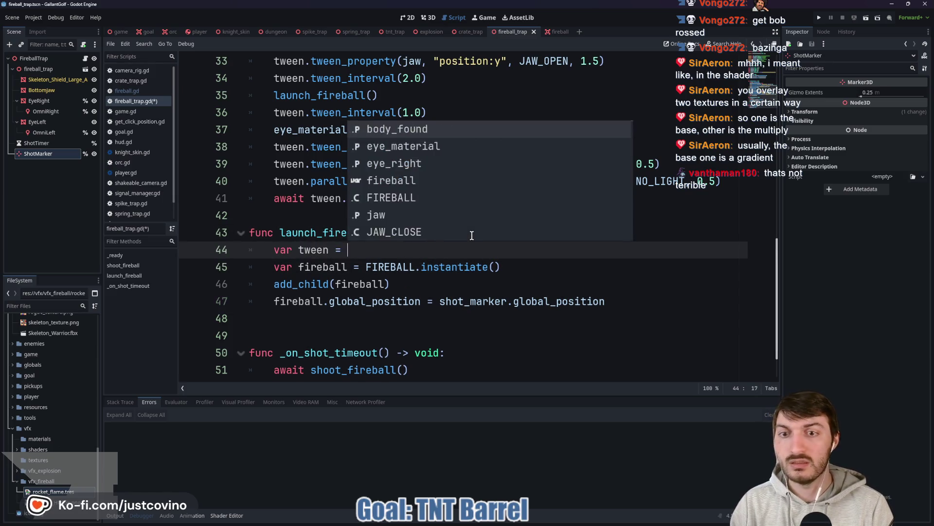
key(Return)
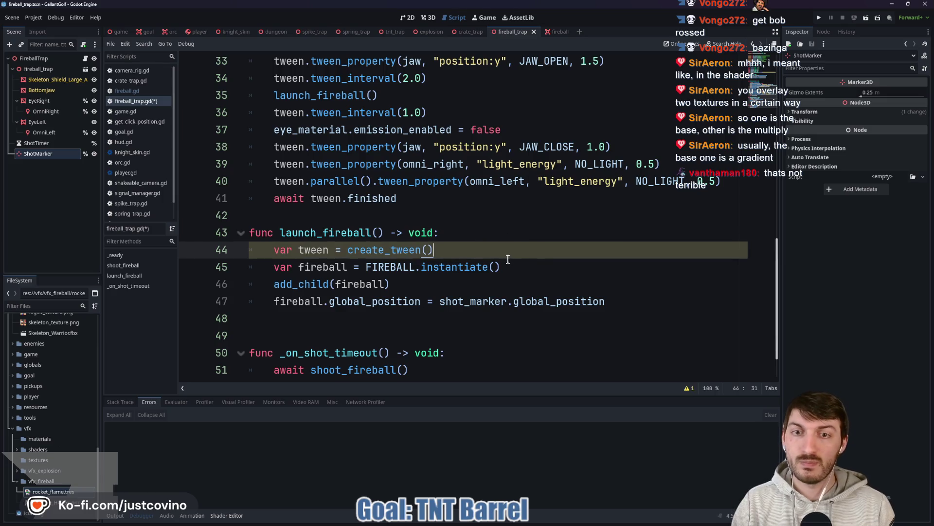
click(486, 287)
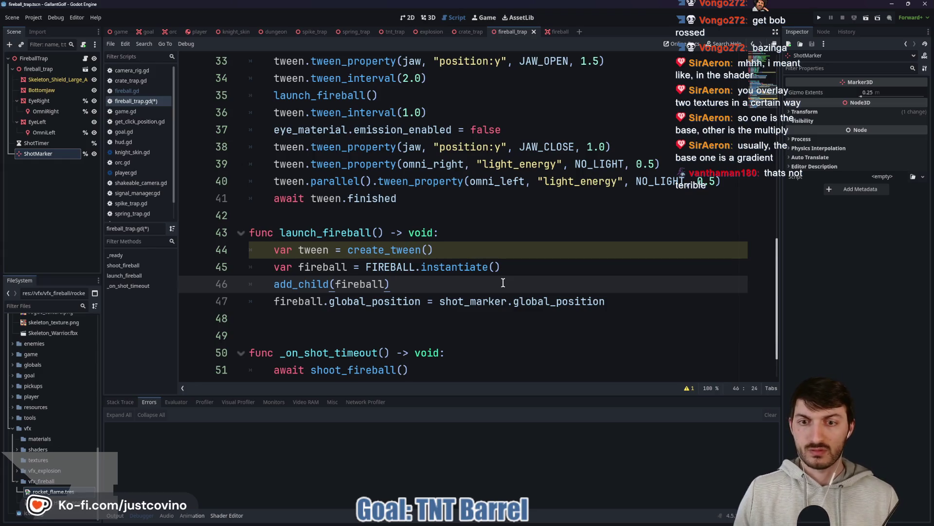
click(649, 301)
key(Return)
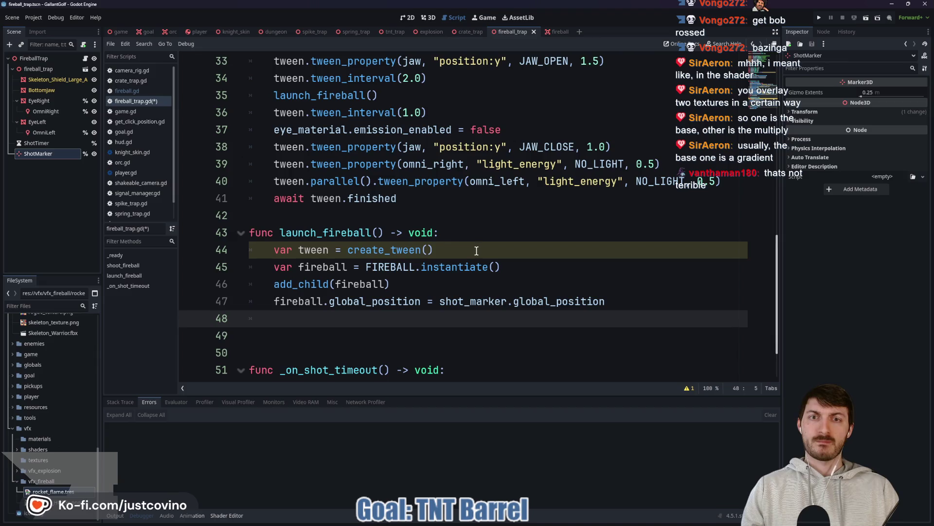
click(460, 250)
drag(461, 249, 258, 246)
key(BackSpace)
key(BackSpace)
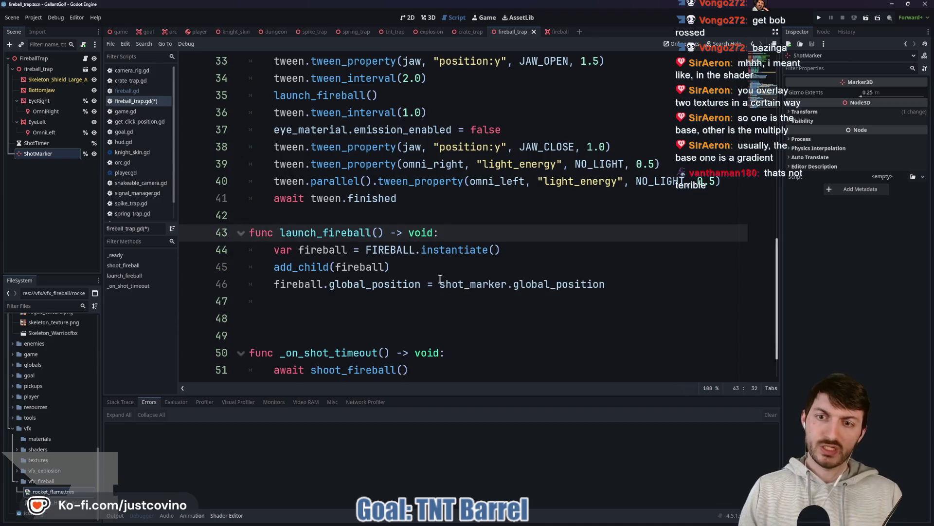
Save fireball_trap.gd and switch to the fireball script.
click(437, 268)
key(ctrl+s)
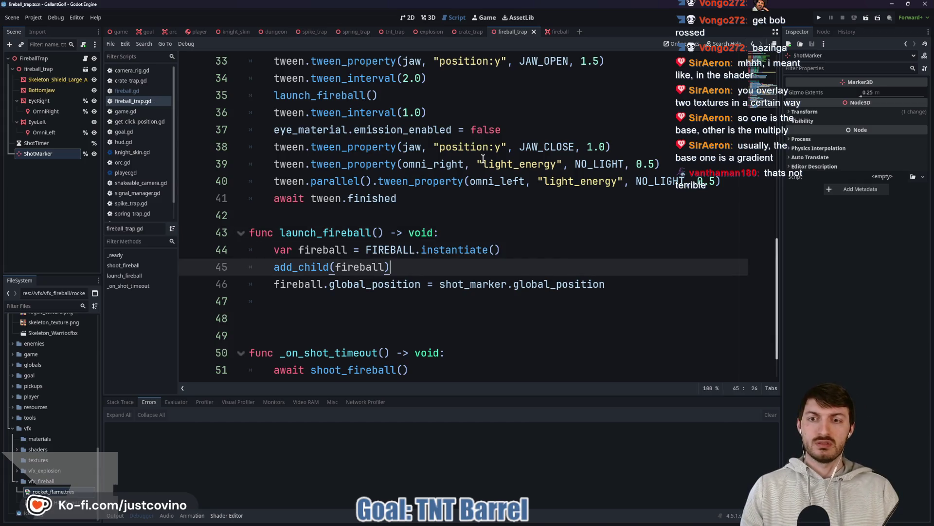
click(559, 37)
Add a _ready() function with var tween = create_tween() and begin tween.tween_property(self, "scale", ...).
text(func _r)
key(Return)
key(Return)
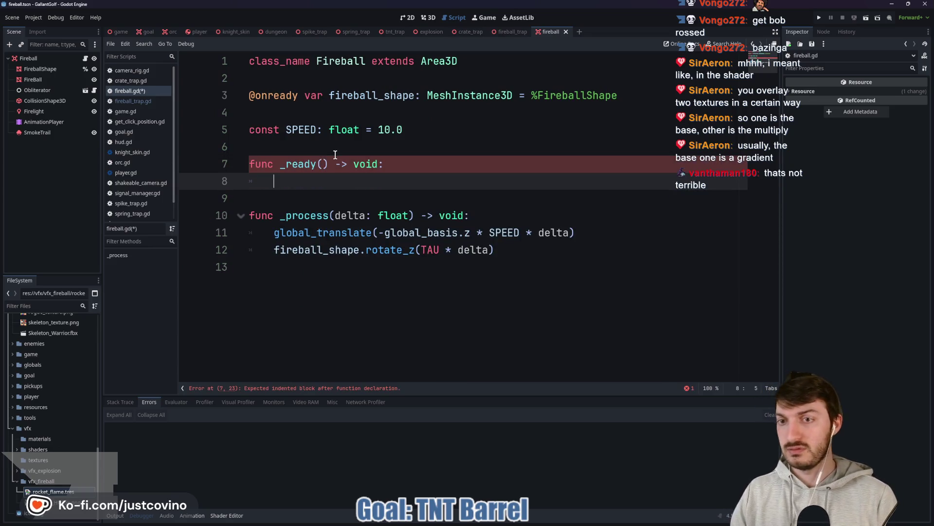
text(var tween - c)
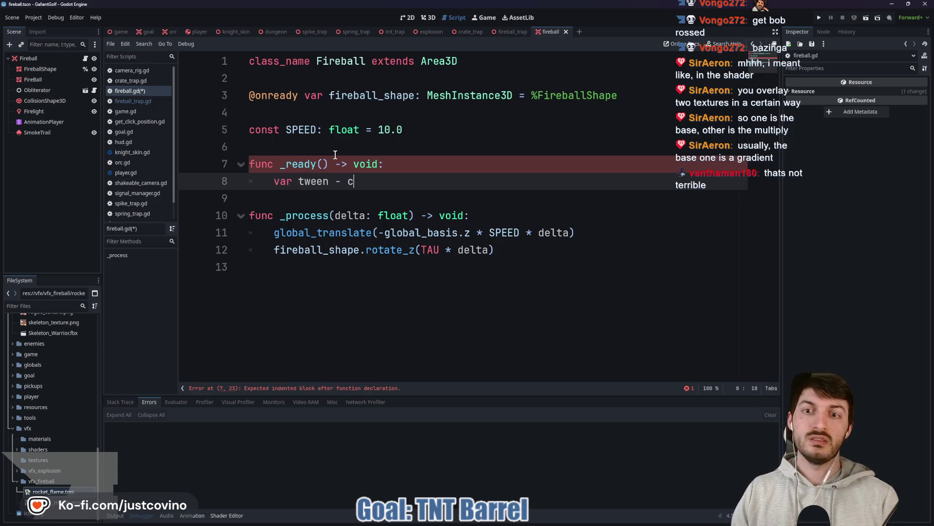
text(= cr)
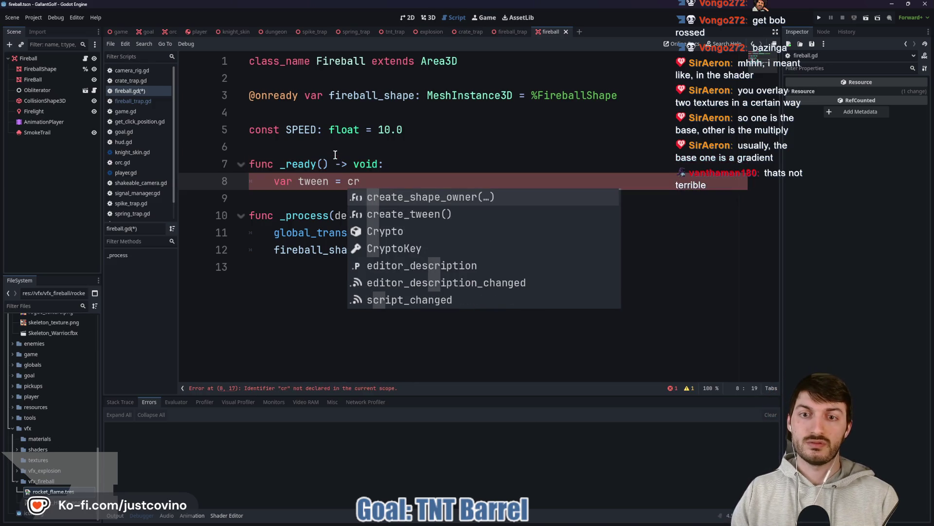
key(Down)
key(Return)
key(Return)
text(tween_tween_property)
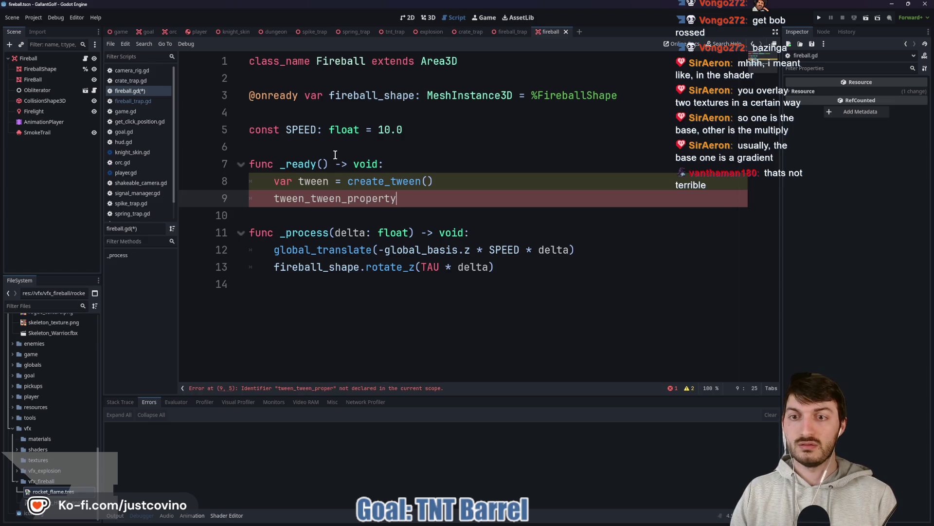
click(311, 194)
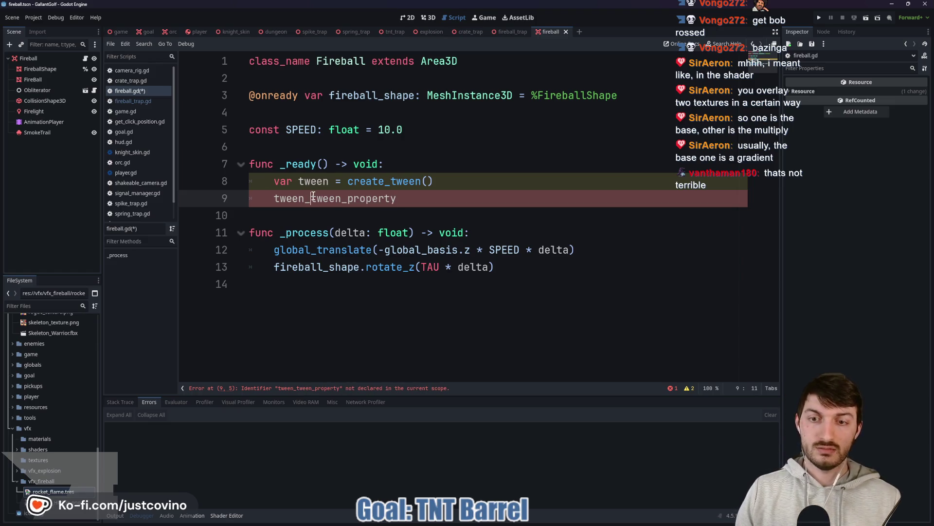
key(BackSpace)
text(.)
click(416, 194)
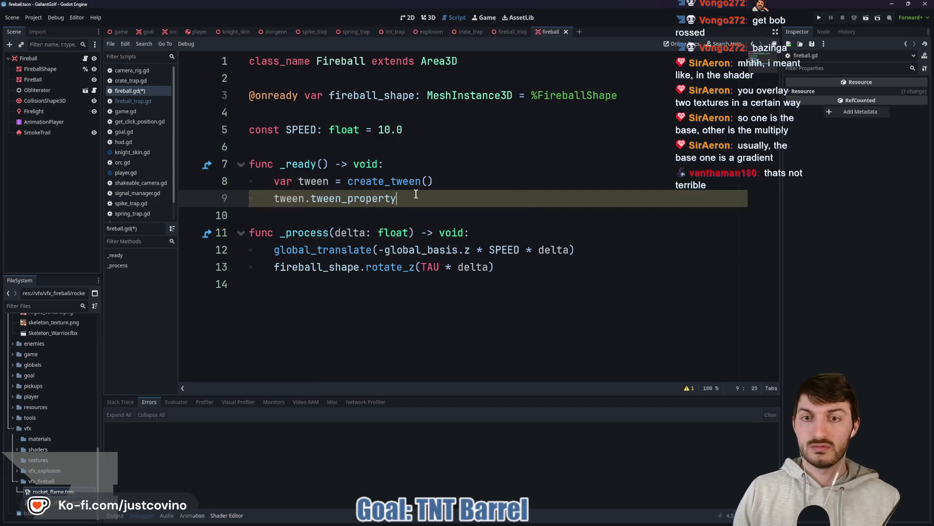
text((sel)
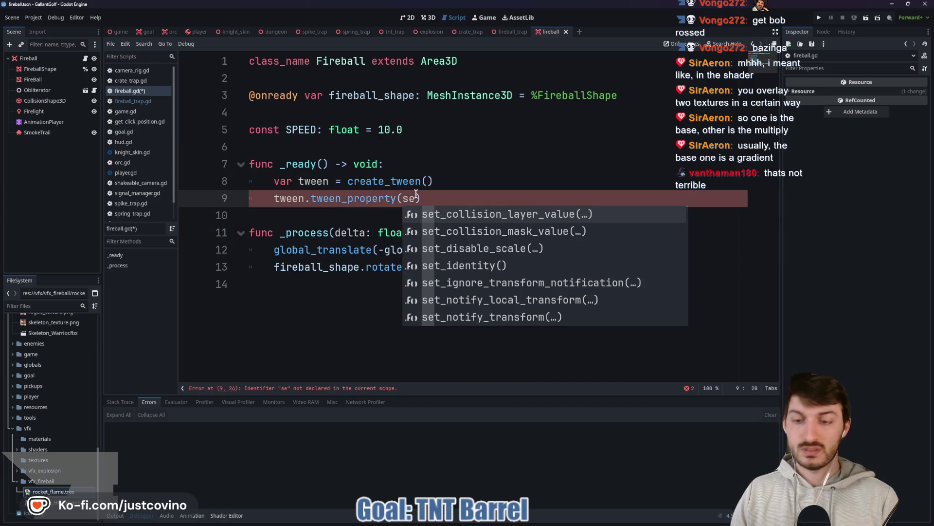
text(f, )
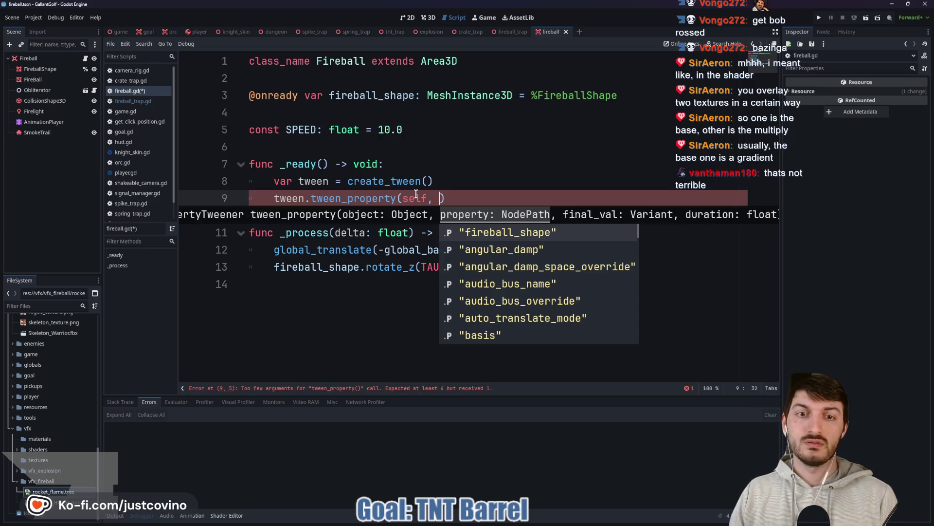
text("scale)
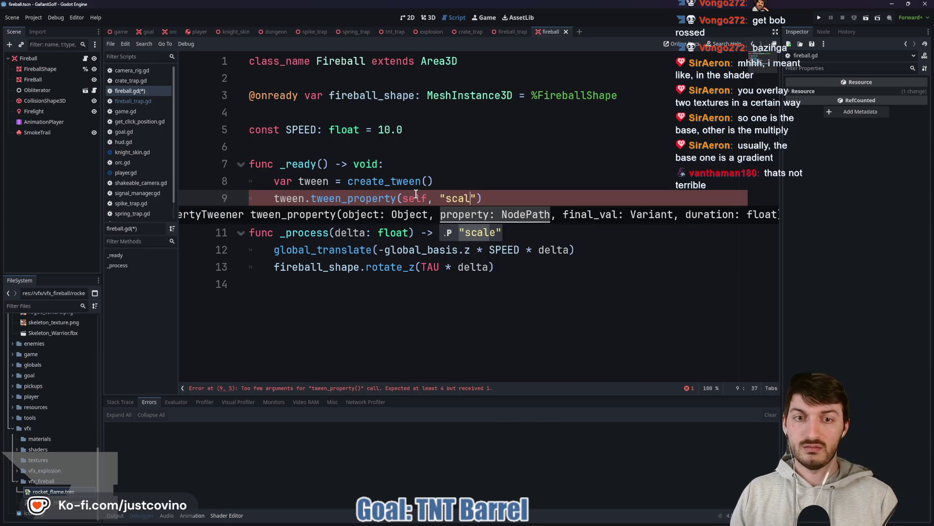
text(",)
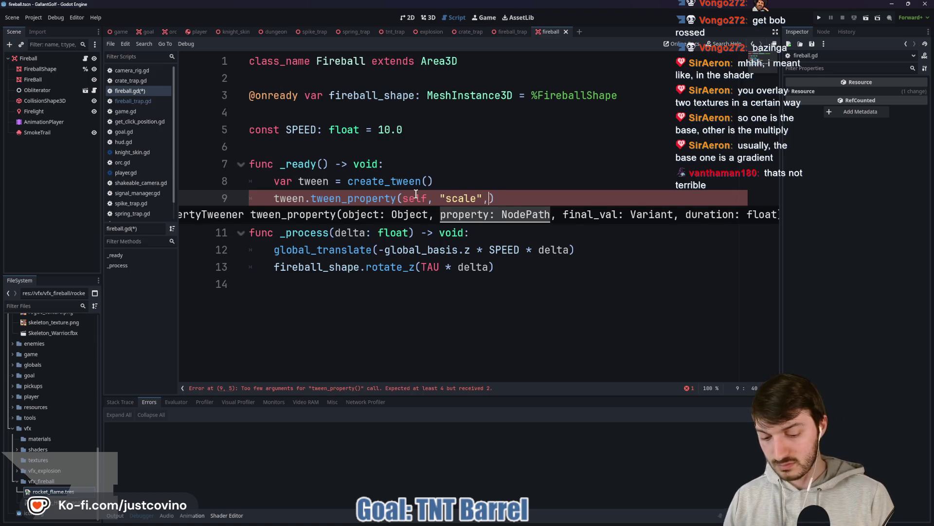
text( Vec)
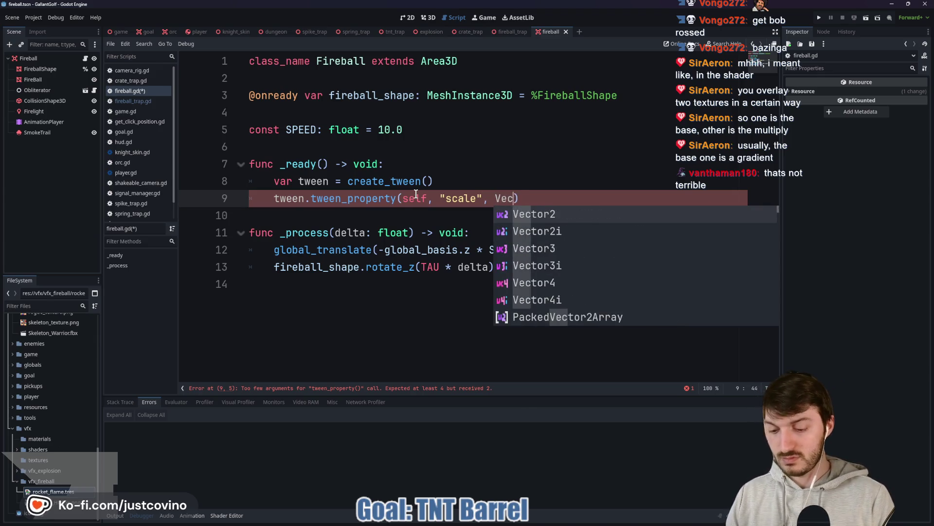
text(tor3.)
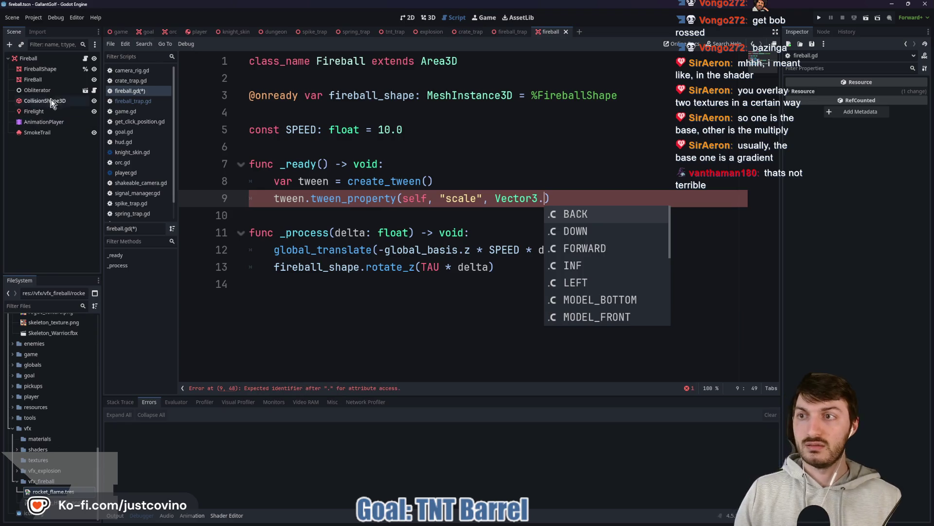
Finish the tween: Vector3.ONE over 0.5 s from Vector3.ZERO, with EASE_OUT_IN and TRANS_EXPO.
click(28, 58)
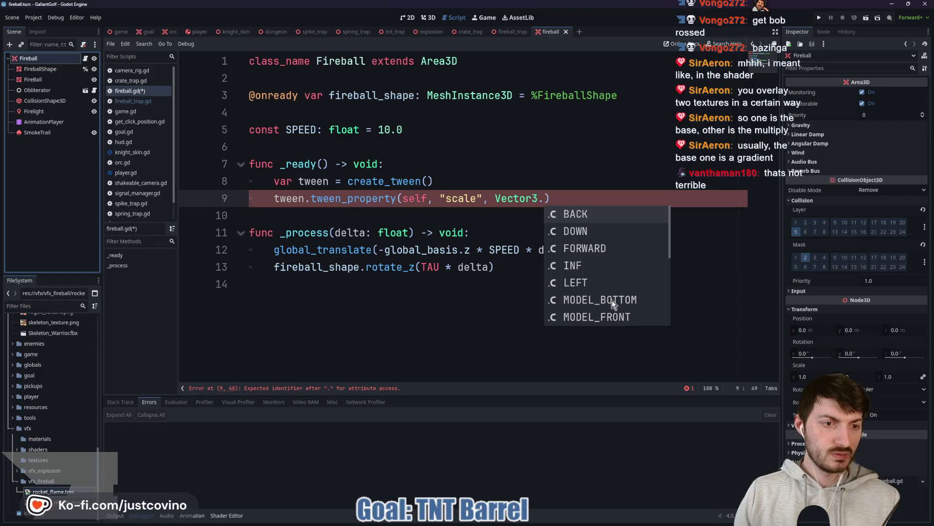
click(551, 199)
text(ONE)
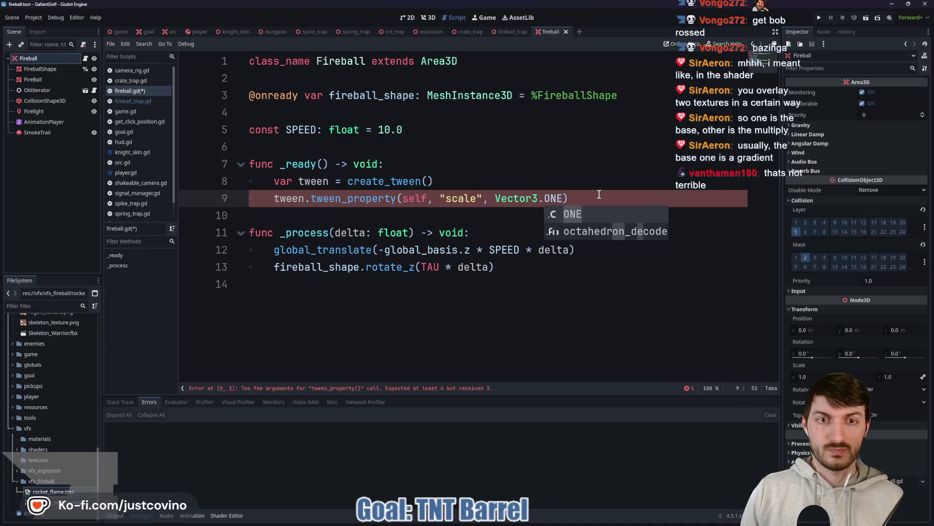
text(, 0.5)
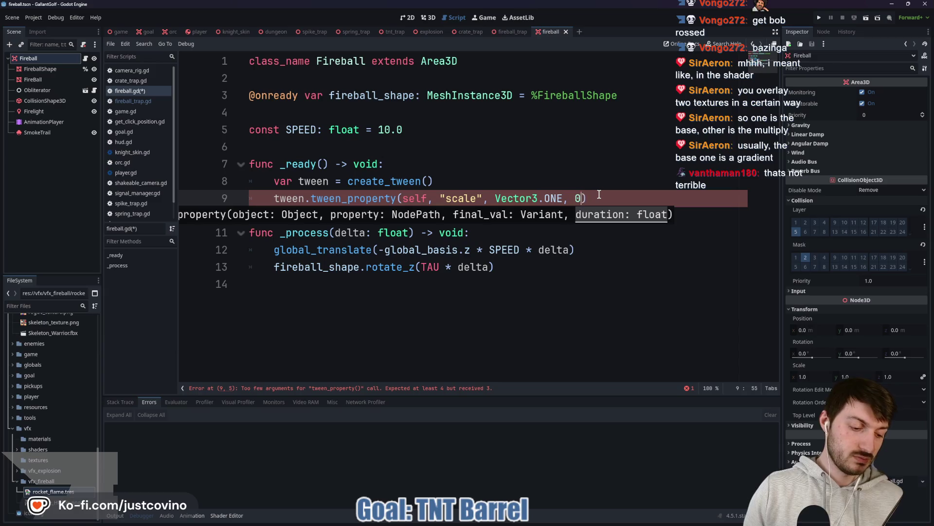
text().from()
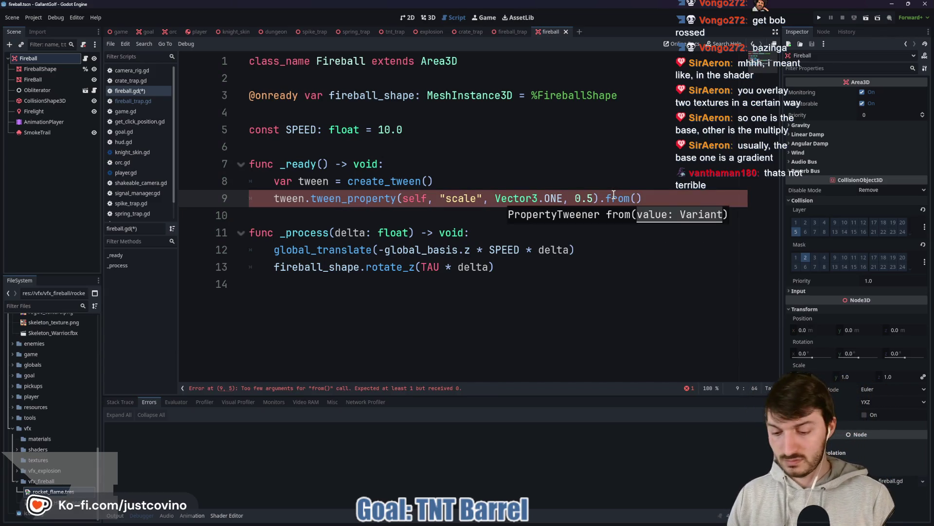
text(Vector3.ZERO).)
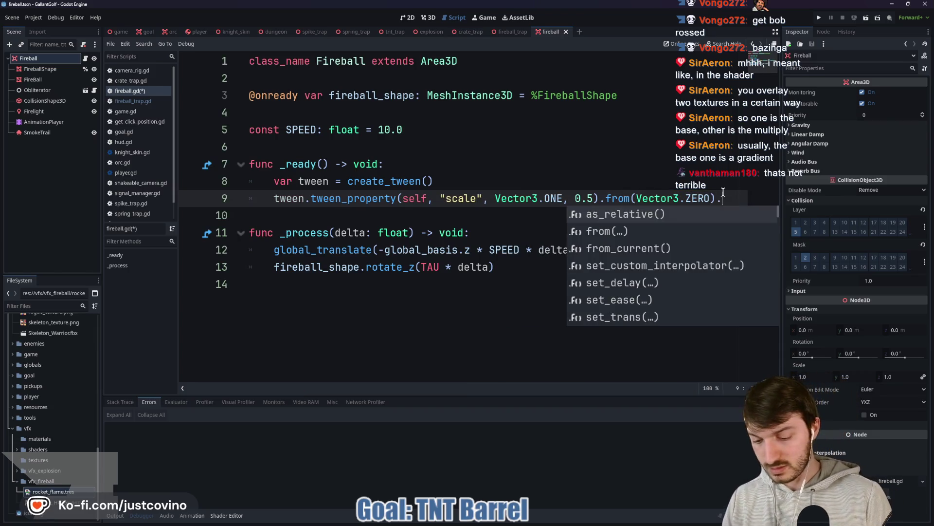
text(set_ea)
key(Return)
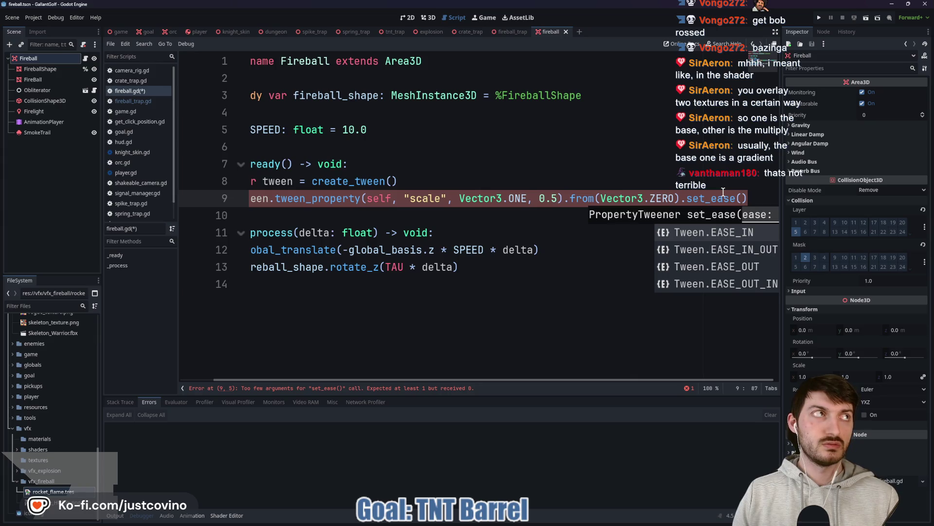
key(Down)
key(Down)
key(Down)
key(Return)
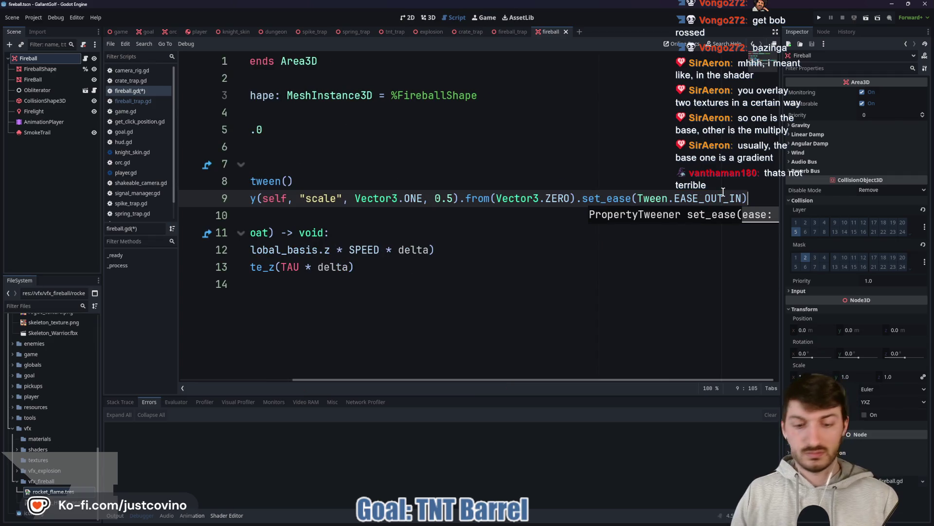
text(.set_trans()
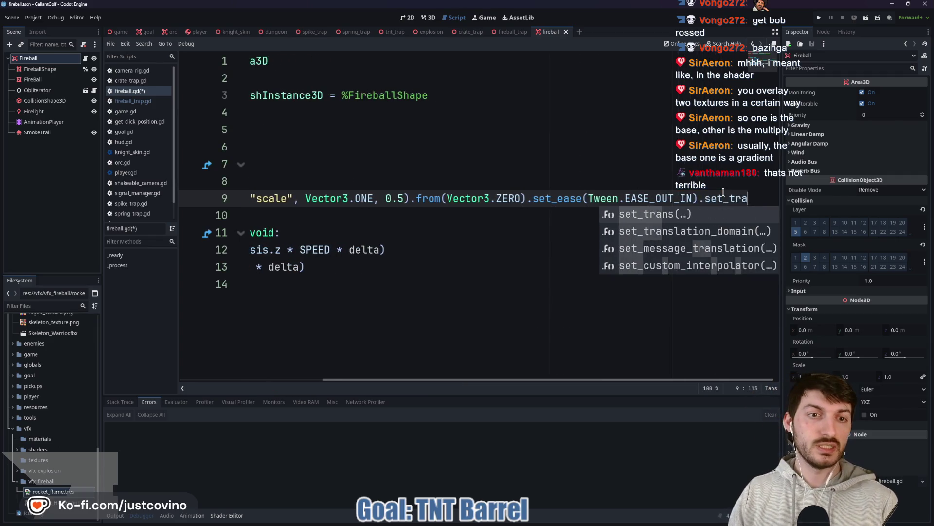
key(Down)
key(Down)
key(Down)
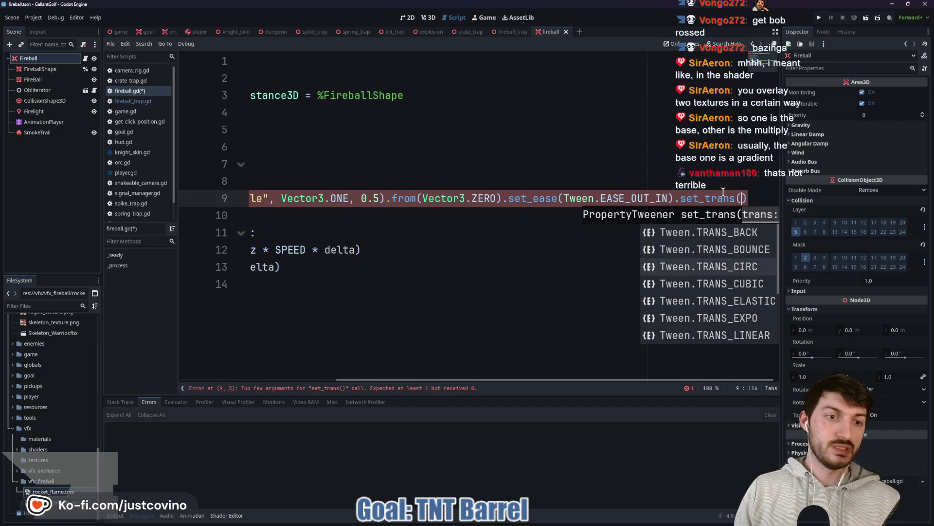
key(Down)
key(Return)
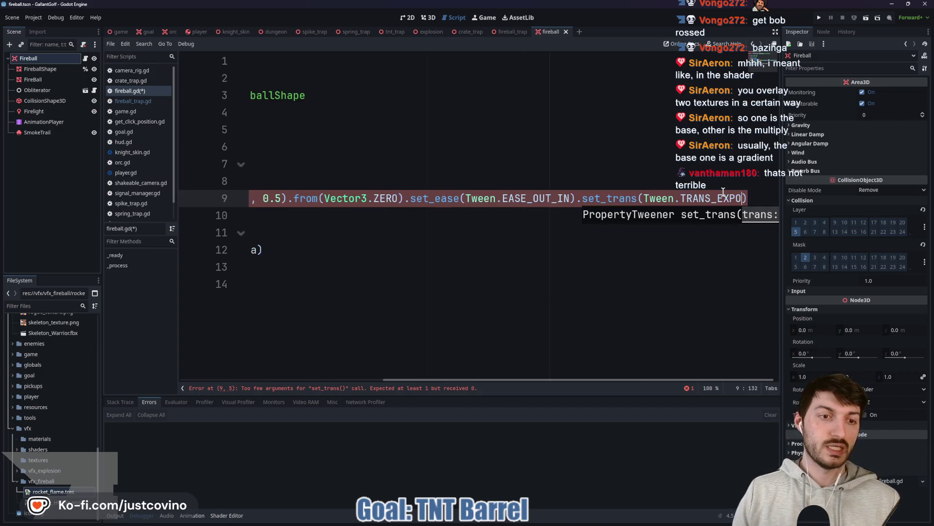
Insert a blank line below the tween code and run the game to test it.
click(475, 232)
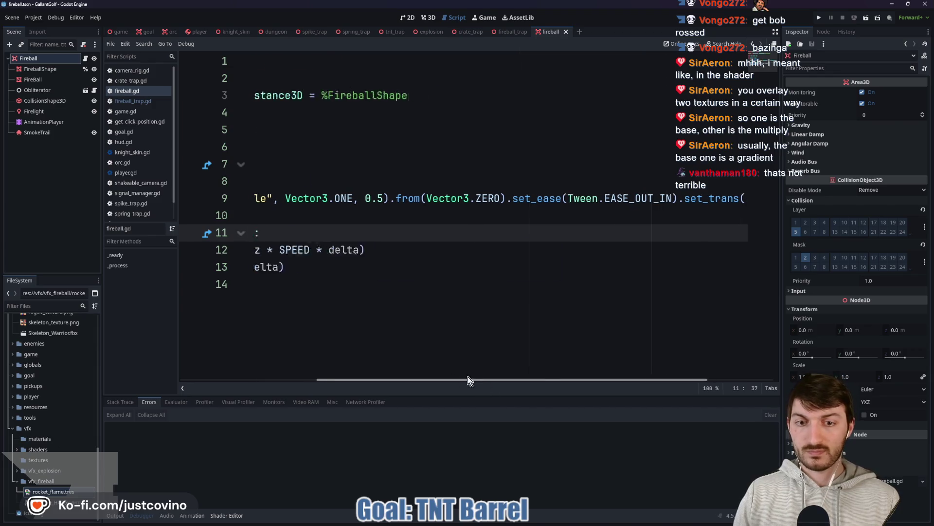
drag(527, 379, 322, 218)
click(323, 212)
key(Return)
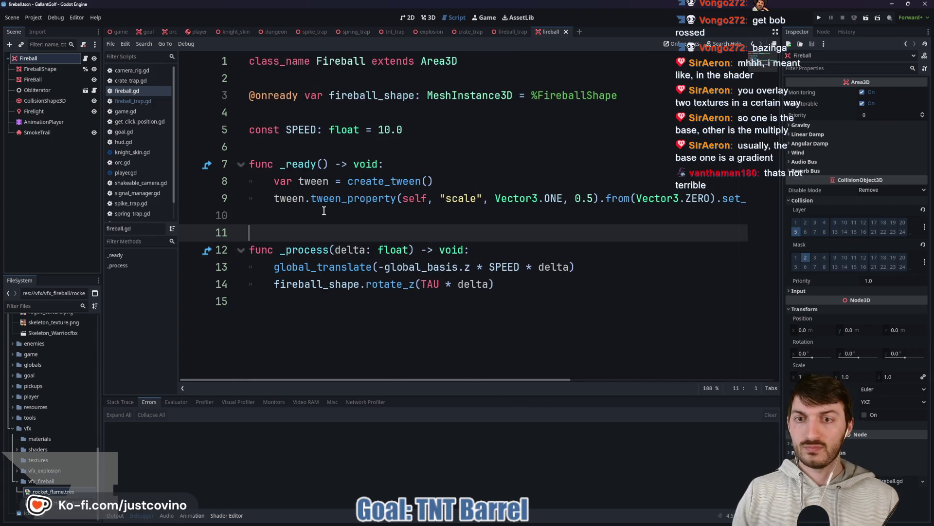
click(819, 18)
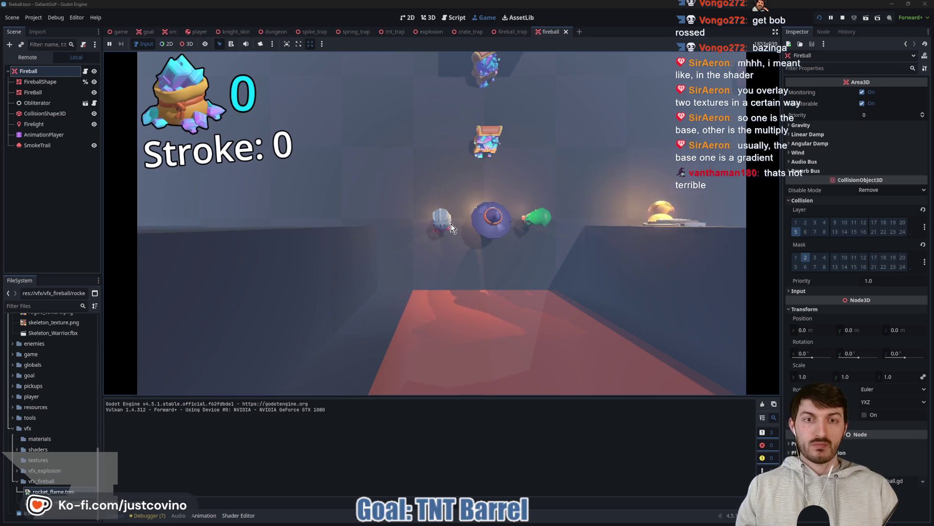
Stop the game, change the transition from TRANS_EXPO to TRANS_ELASTIC, and save fireball.gd.
mouse_move(444, 217)
mouse_down()
mouse_move(396, 250)
mouse_move(418, 292)
mouse_up()
click(847, 20)
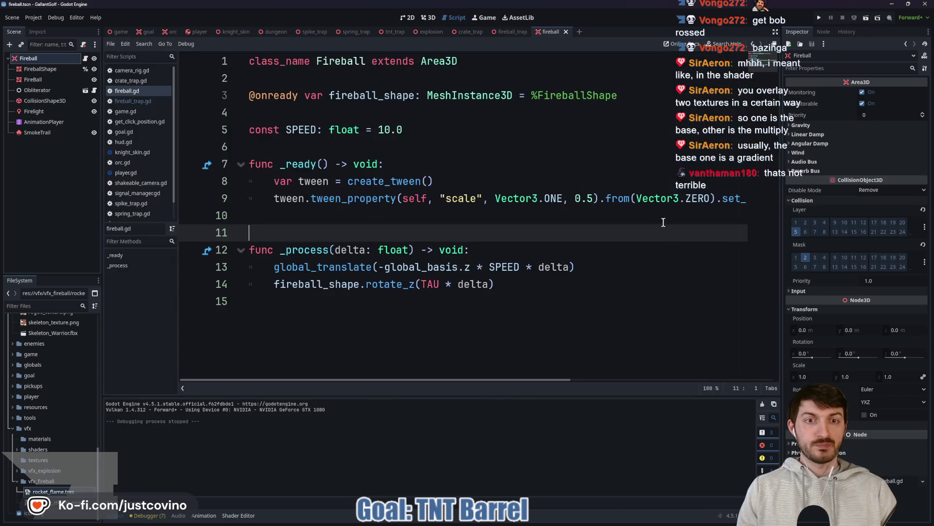
drag(517, 381, 682, 341)
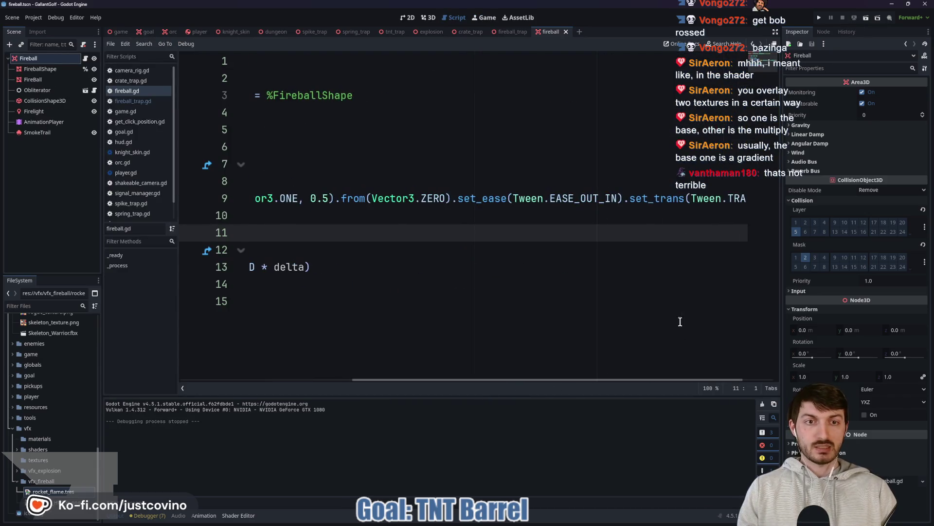
mouse_move(602, 380)
mouse_down()
mouse_move(689, 203)
mouse_move(717, 198)
mouse_up()
key(BackSpace)
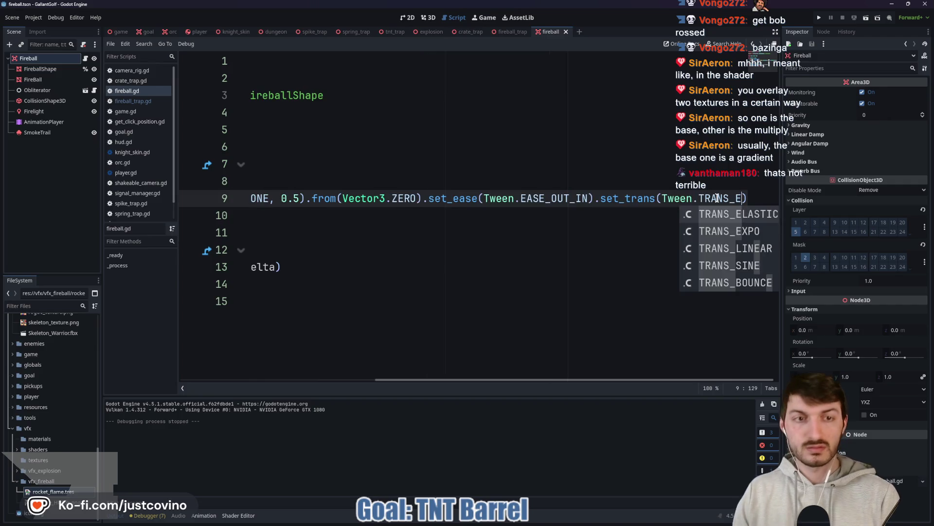
click(667, 208)
key(ctrl+s)
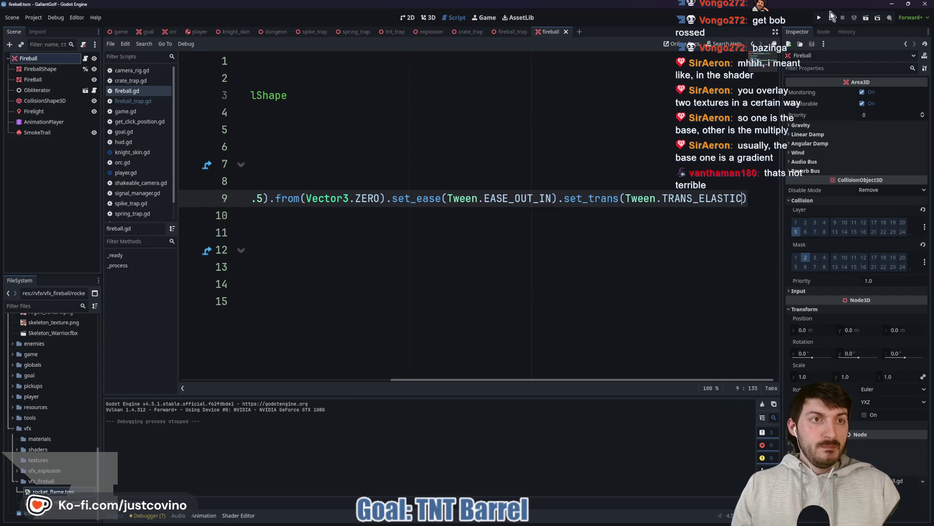
Run the game, shoot the golf ball to see the elastic fireball, then stop.
click(820, 17)
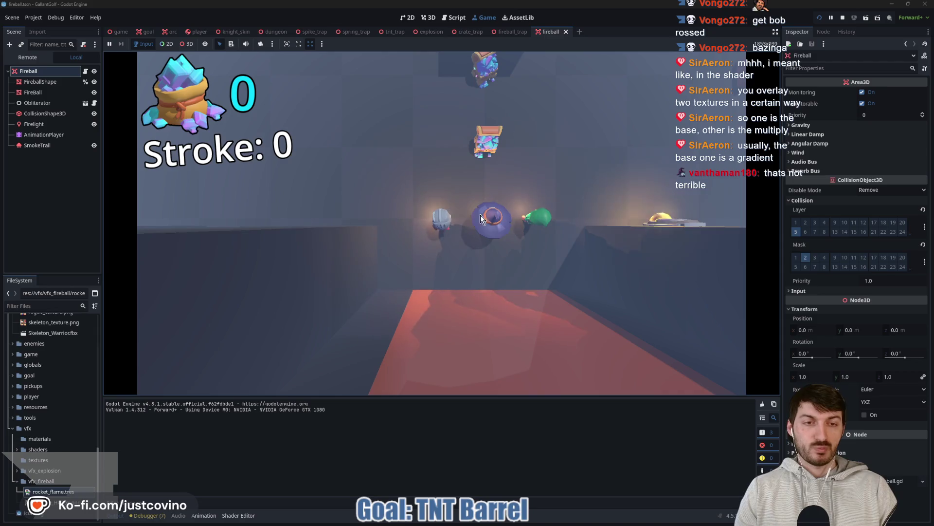
drag(440, 224, 423, 258)
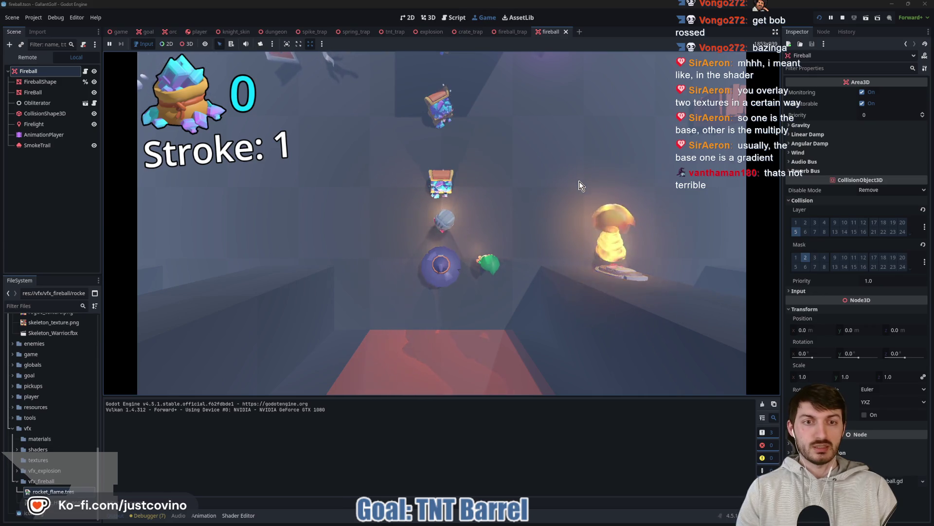
click(844, 17)
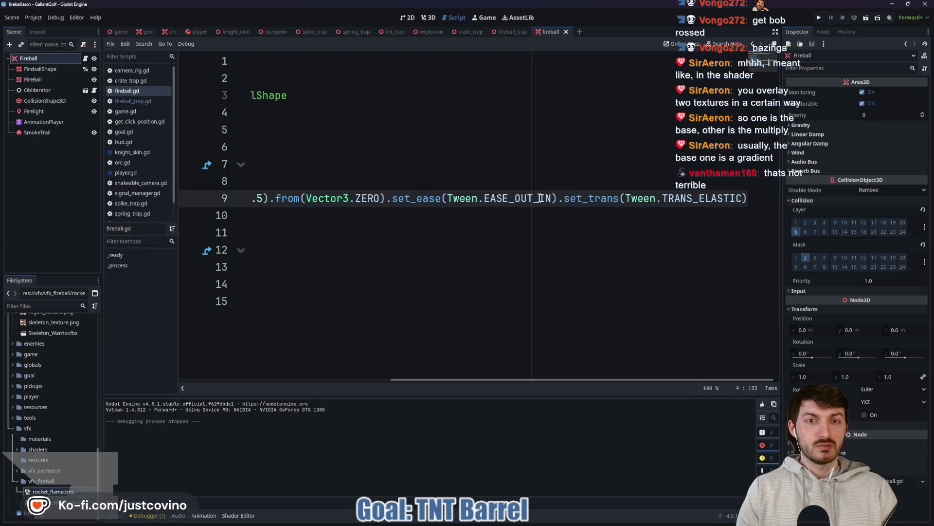
Delete .set_ease(Tween.EASE_OUT_IN) from line 9 and test the game without easing.
drag(557, 200, 392, 200)
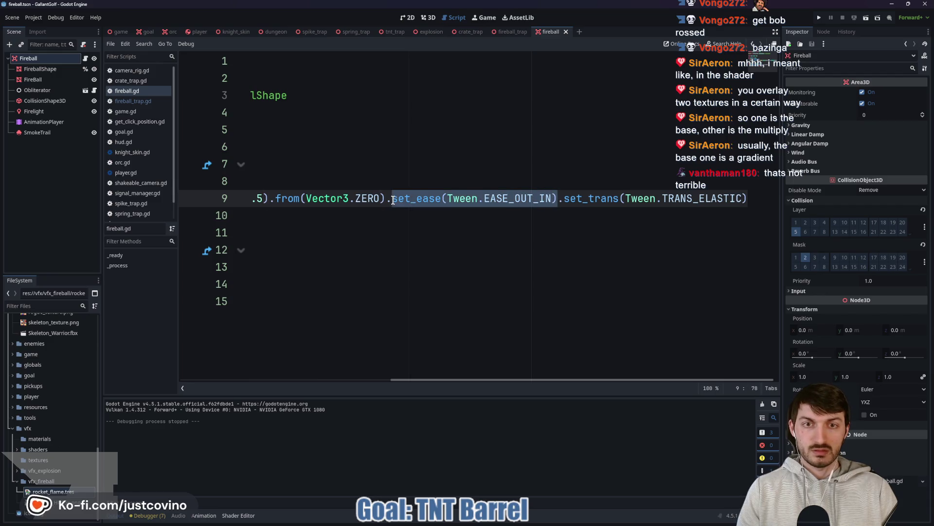
drag(394, 200, 396, 200)
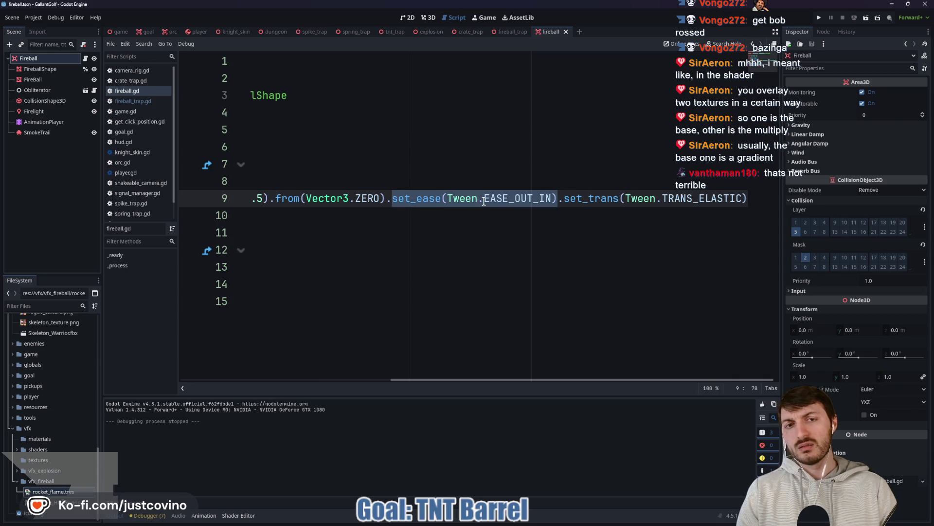
mouse_move(491, 193)
key(BackSpace)
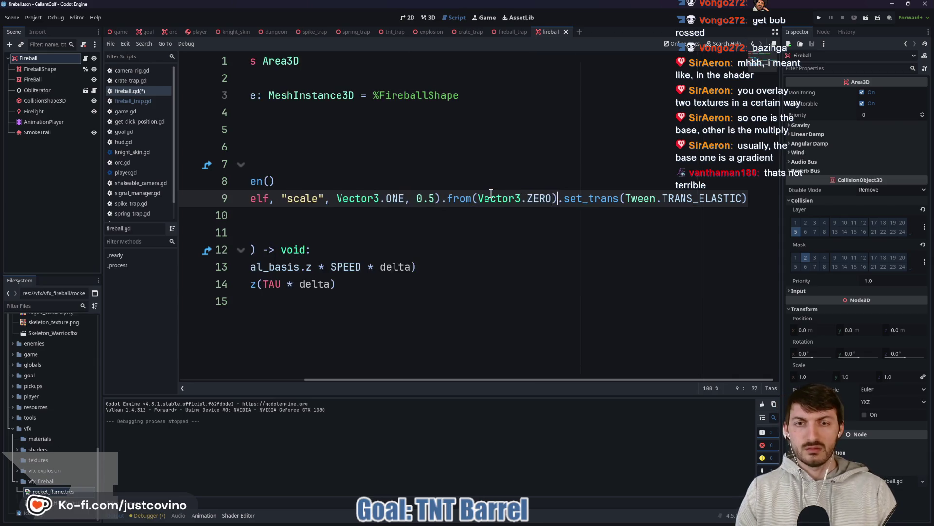
click(592, 177)
click(819, 18)
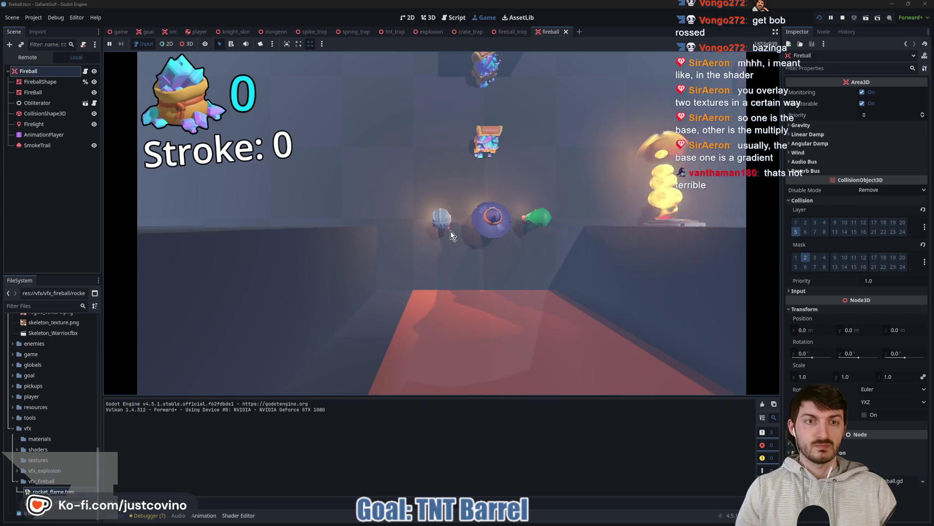
click(842, 18)
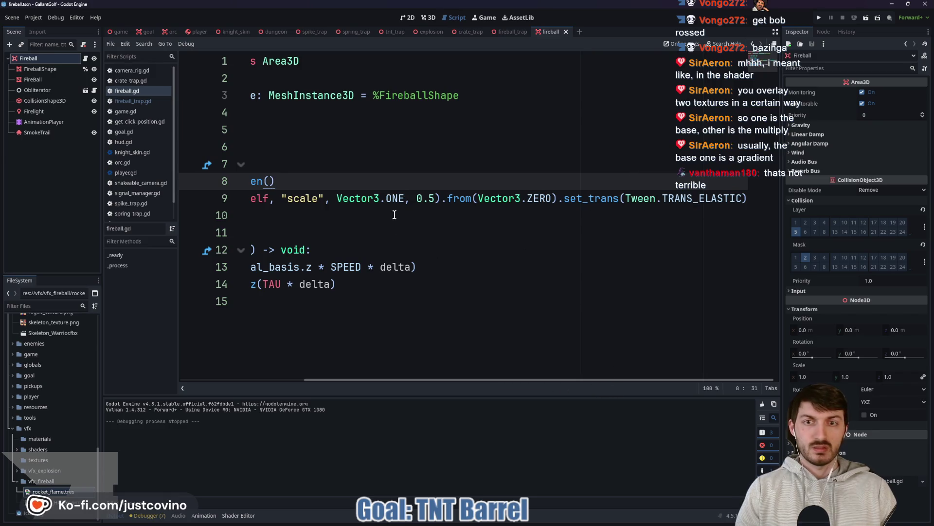
Change the scale tween duration from 0.5 to 1.0 seconds and test it in the game.
drag(434, 197, 415, 196)
text(1.0)
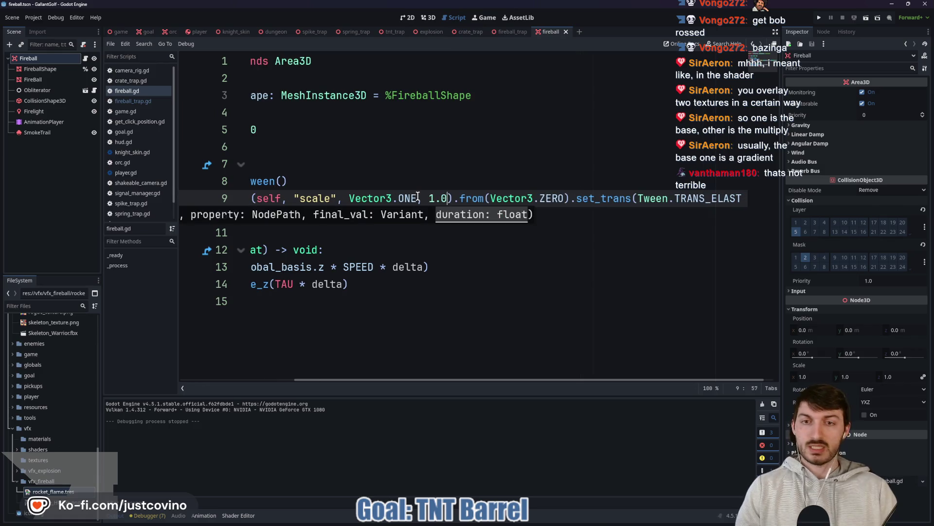
click(438, 182)
click(819, 18)
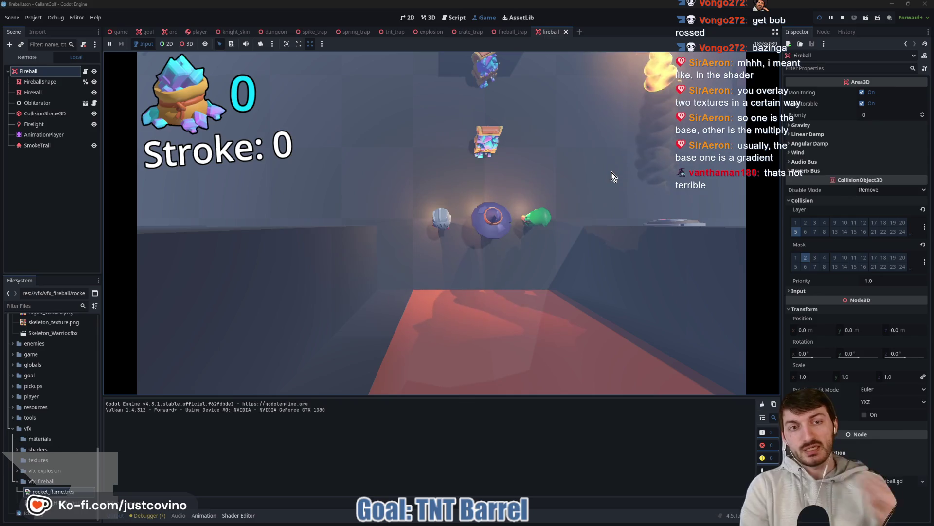
key(F8)
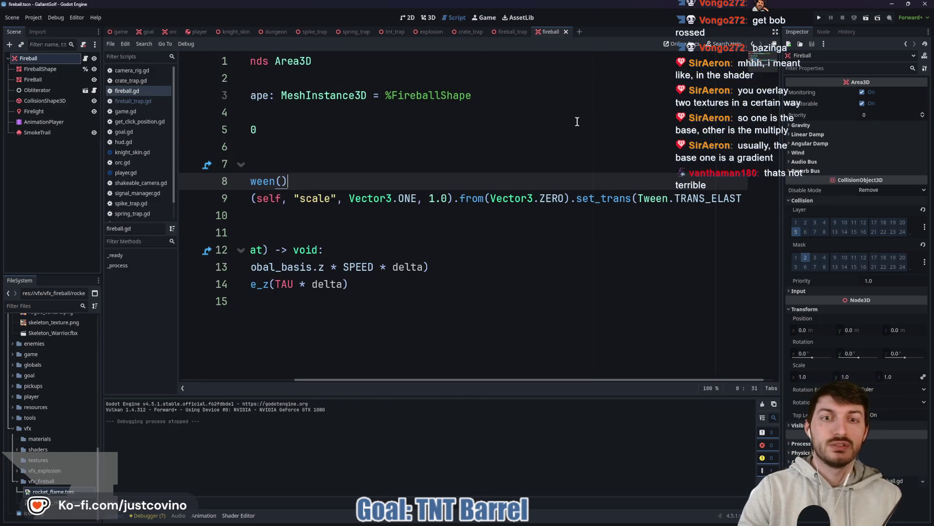
drag(473, 378, 490, 380)
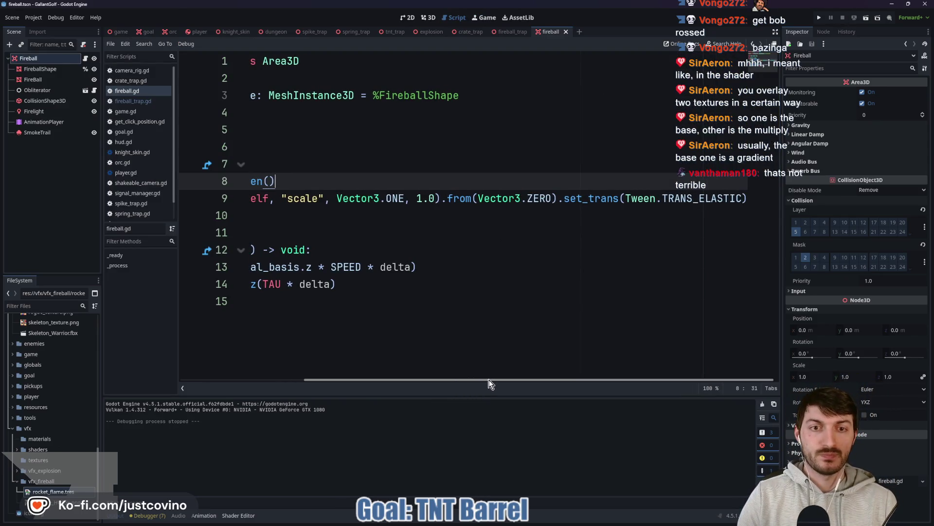
click(640, 220)
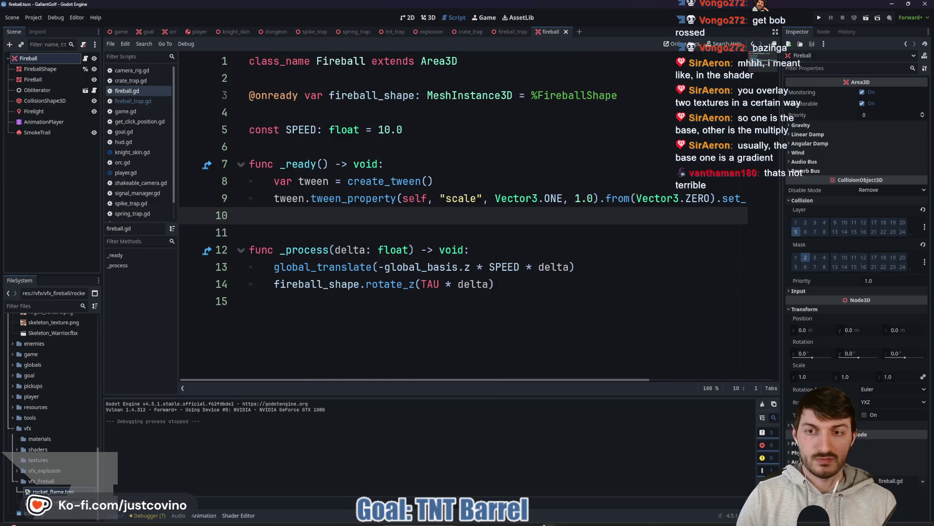
click(532, 517)
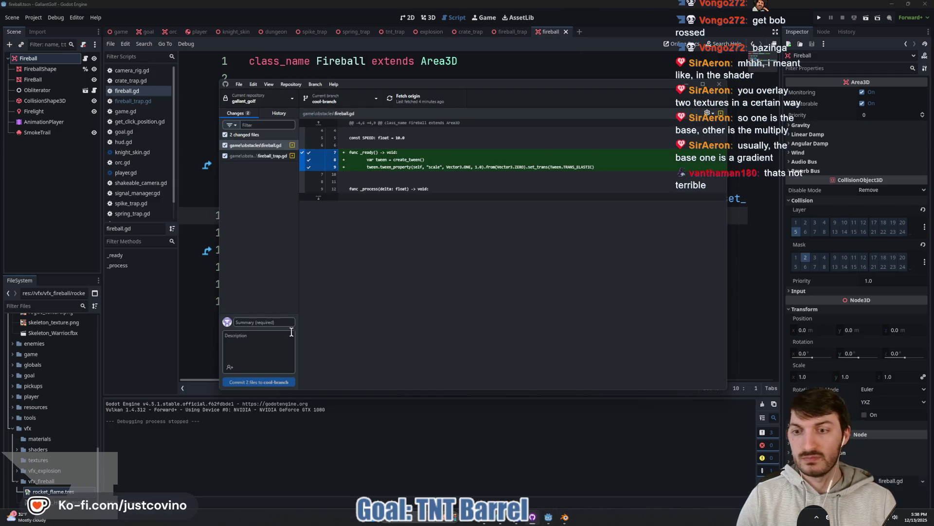
Commit both files as 'tween fireball launch WIP' to cool-branch, push to origin, and return to Godot.
click(276, 322)
text(tween fireba)
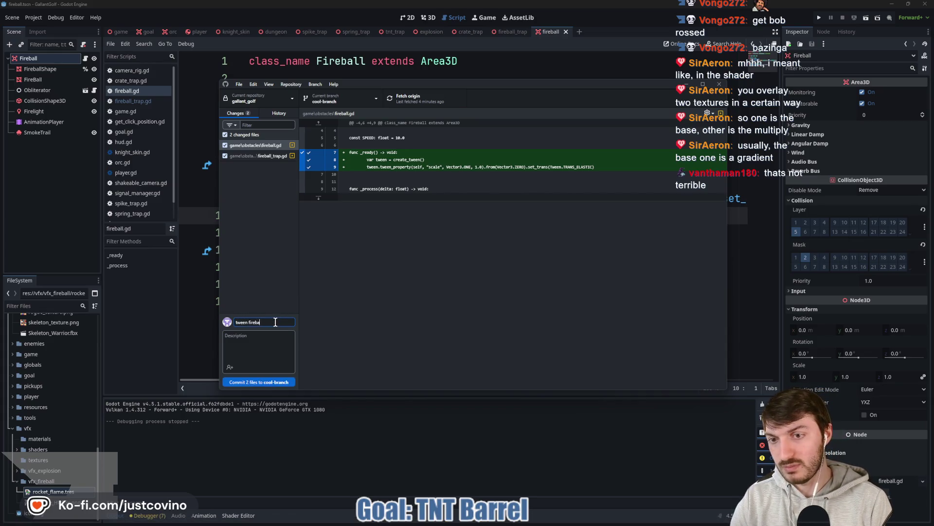
text(ll launch WIP)
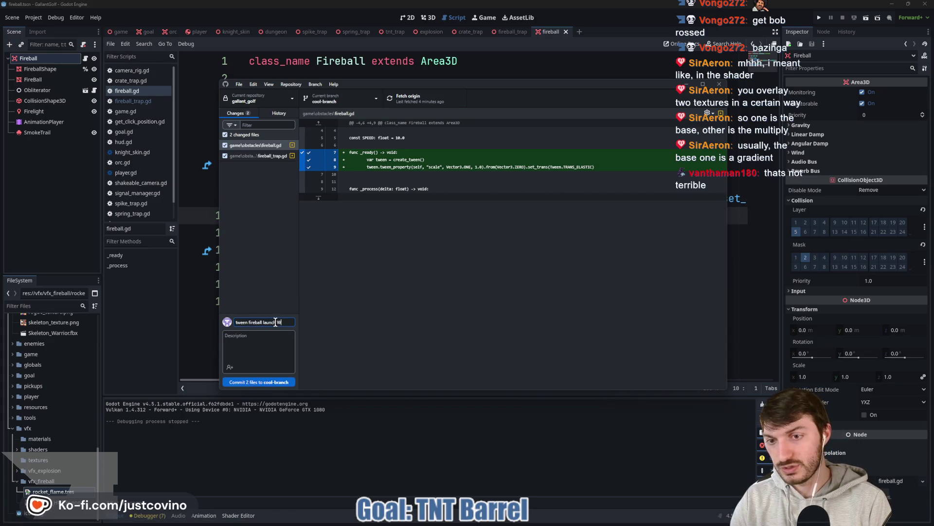
click(268, 384)
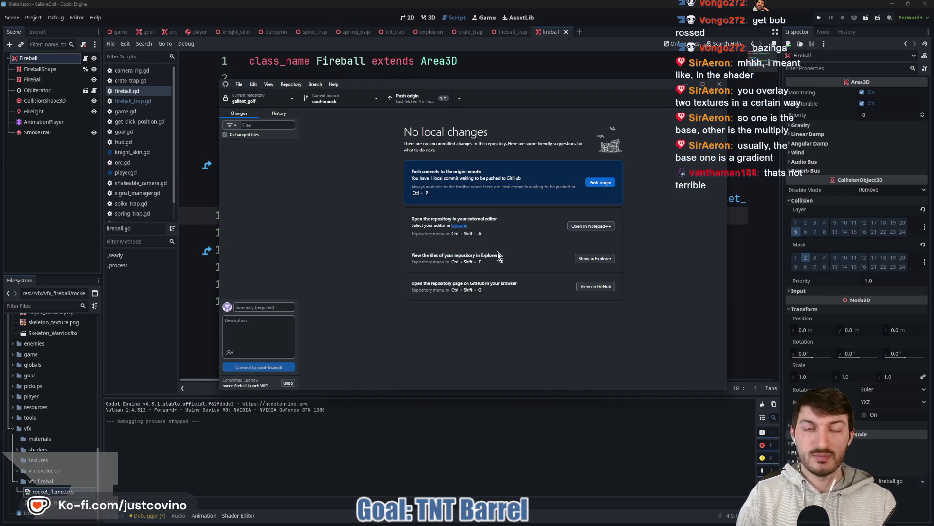
click(609, 182)
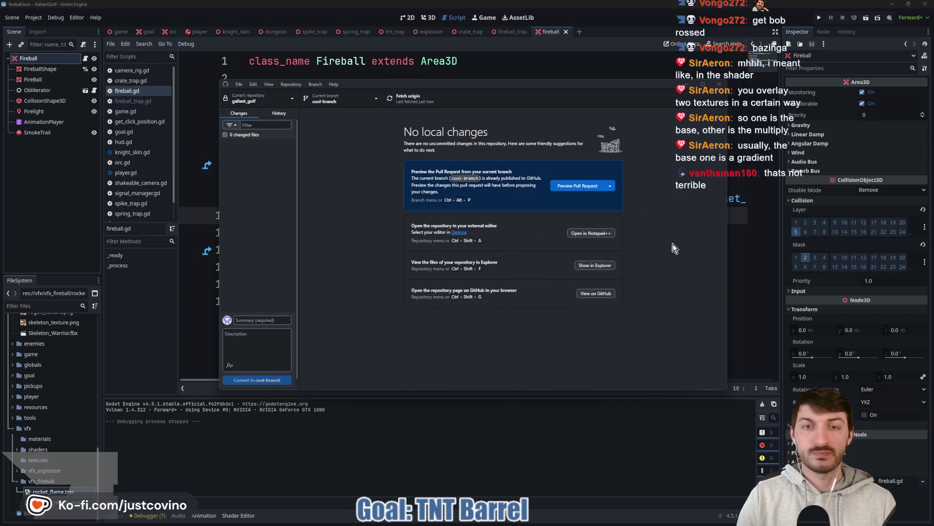
click(496, 419)
click(405, 232)
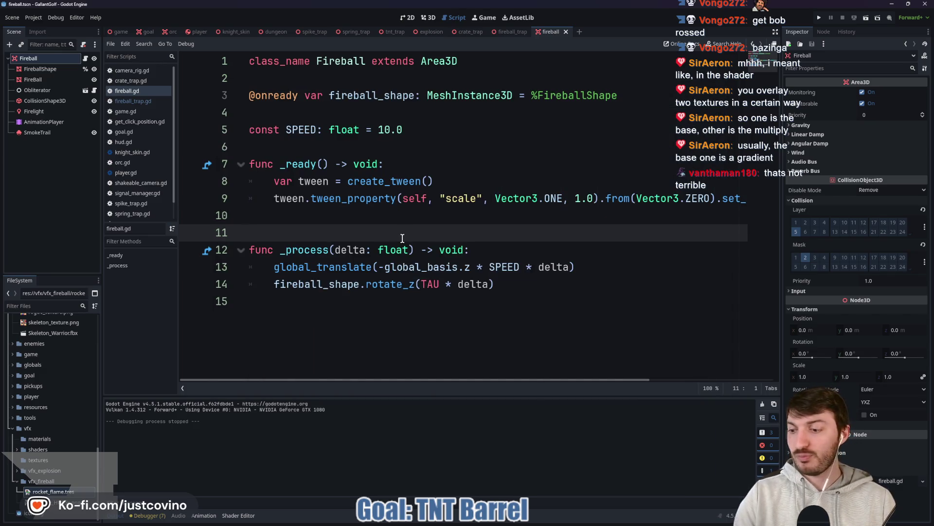